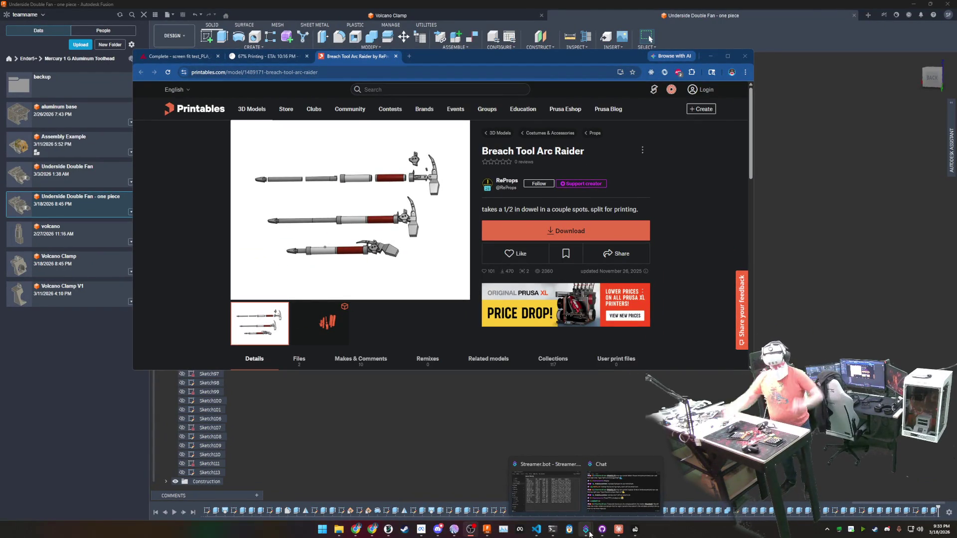
Show Streamer.bot's Action History, widen its Name column, and select the Bits Dono - Tier 4 run.
click(565, 499)
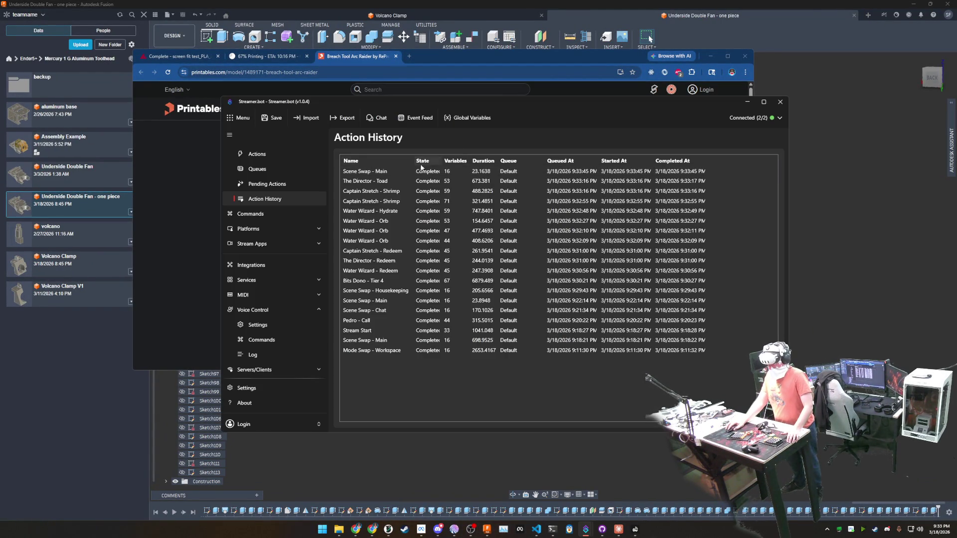
drag(415, 160, 462, 160)
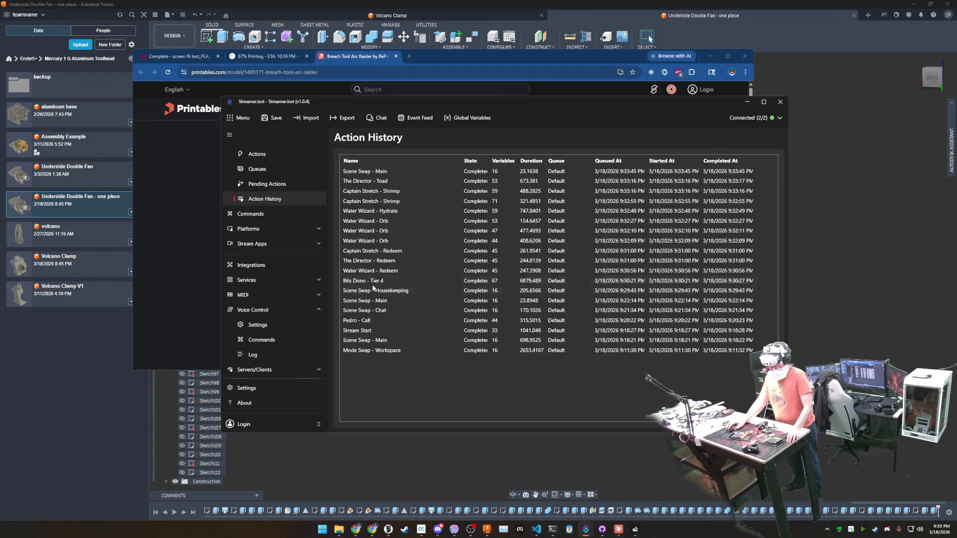
click(374, 282)
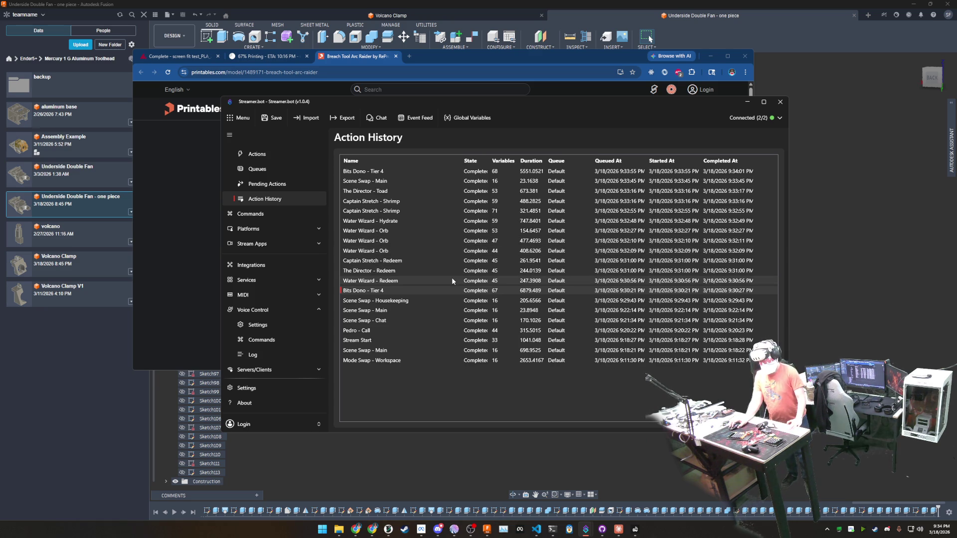
double_click(422, 222)
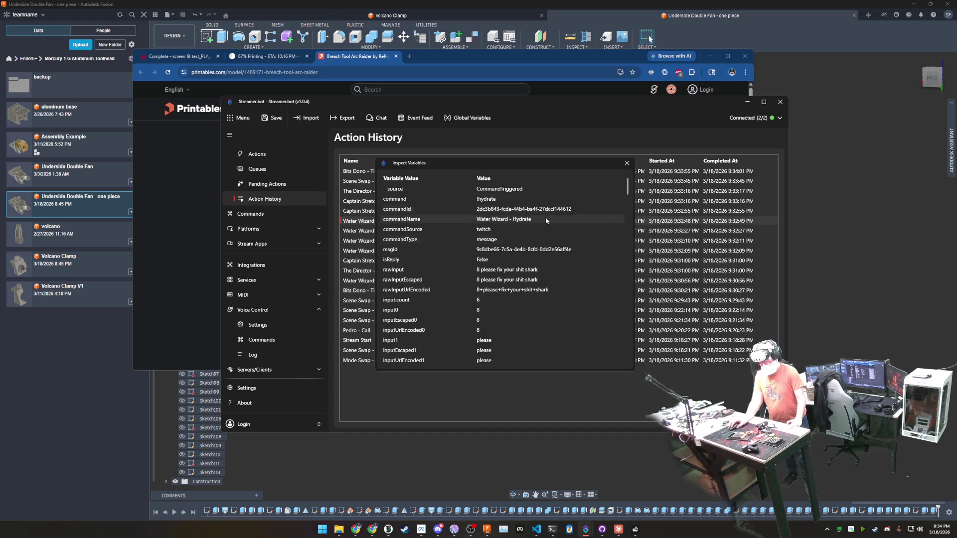
click(627, 163)
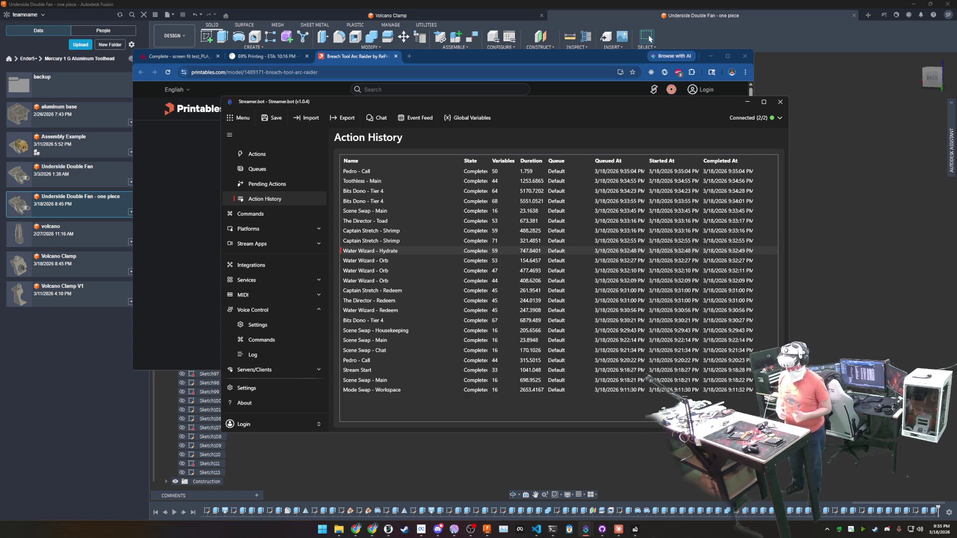
Download all Breach Tool Arc Raider model files from Printables as a 9.2 MB zip.
click(181, 138)
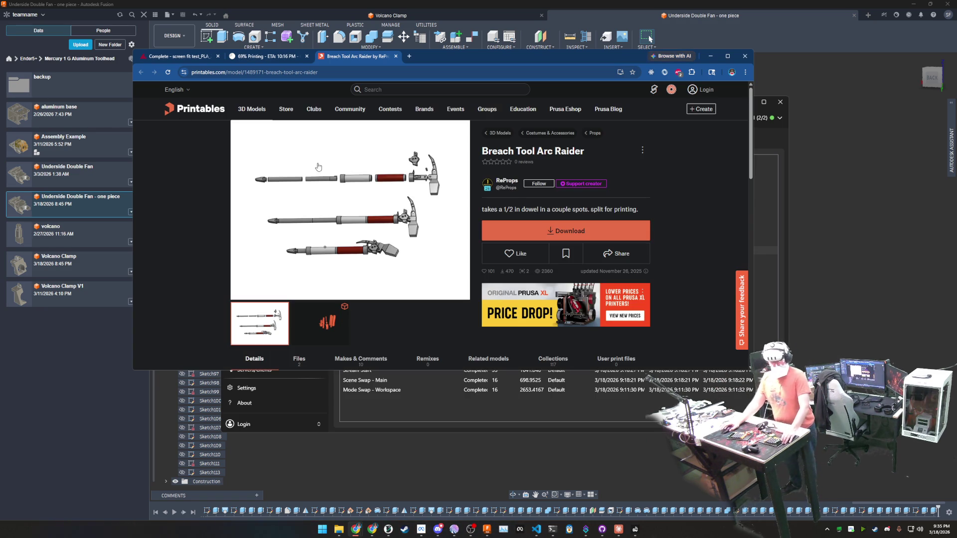
click(572, 235)
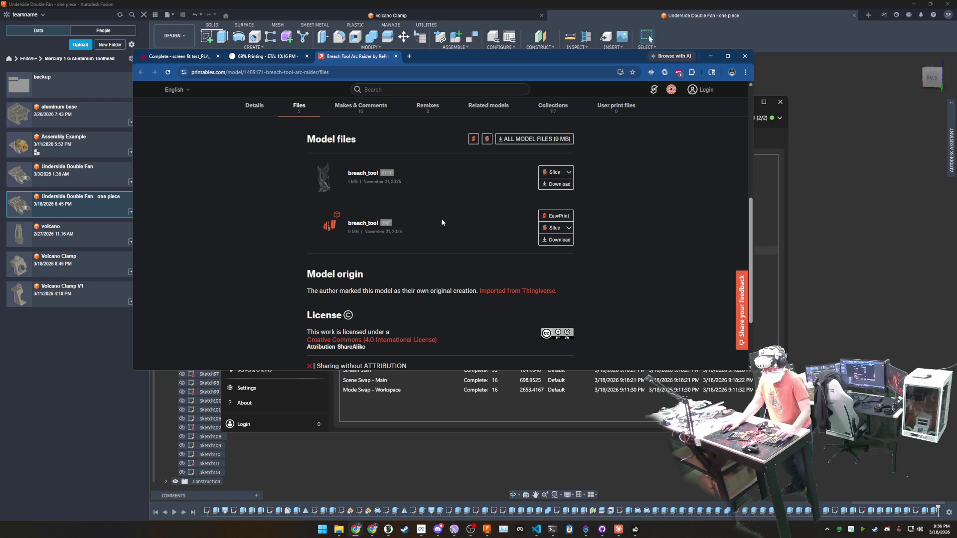
click(525, 144)
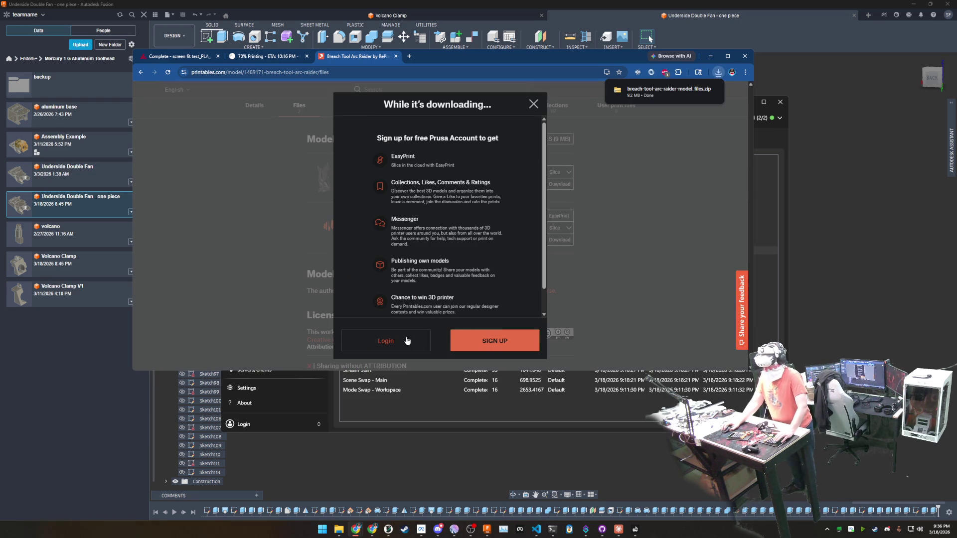
click(534, 103)
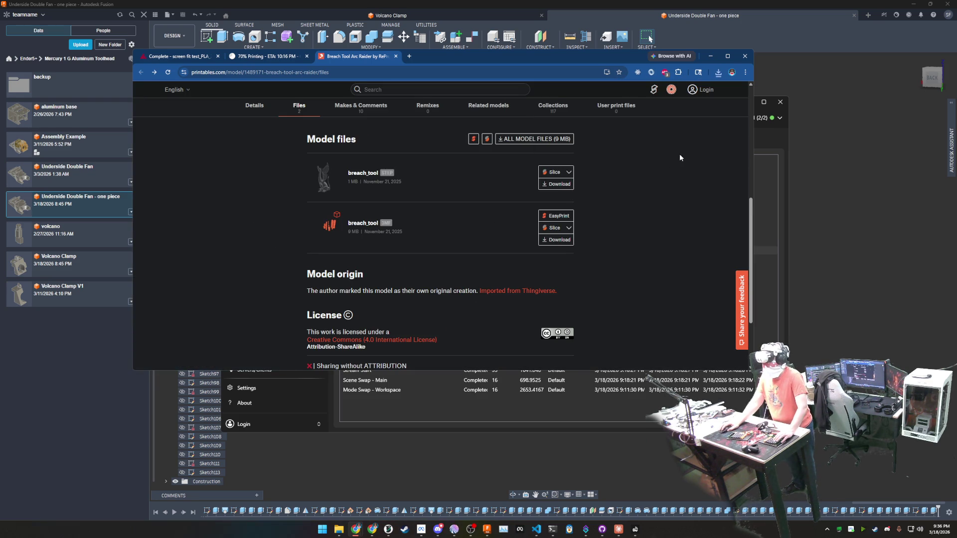
click(718, 72)
Extract breach-tool-arc-raider-model_files.zip into a new folder in Downloads, then return to Creality Print.
click(698, 105)
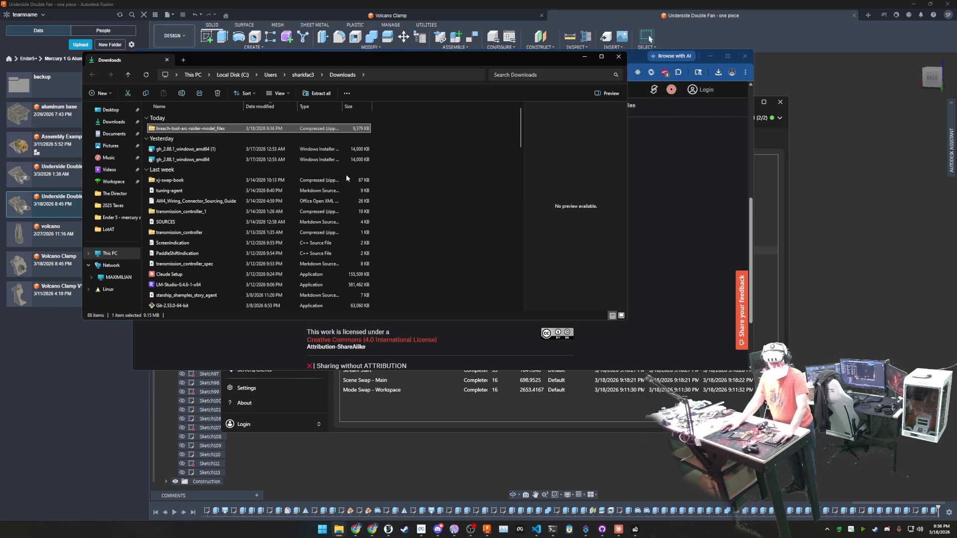
right_click(202, 129)
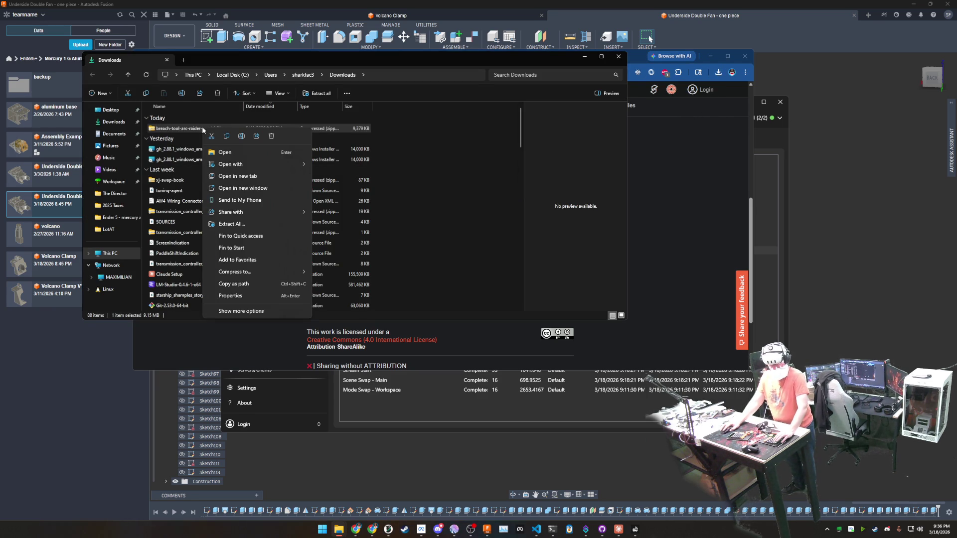
click(255, 227)
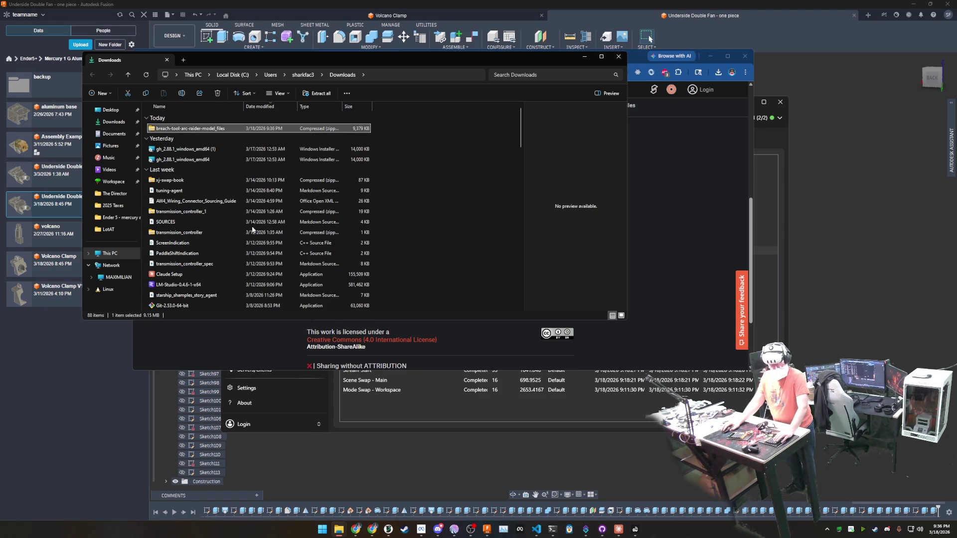
click(545, 336)
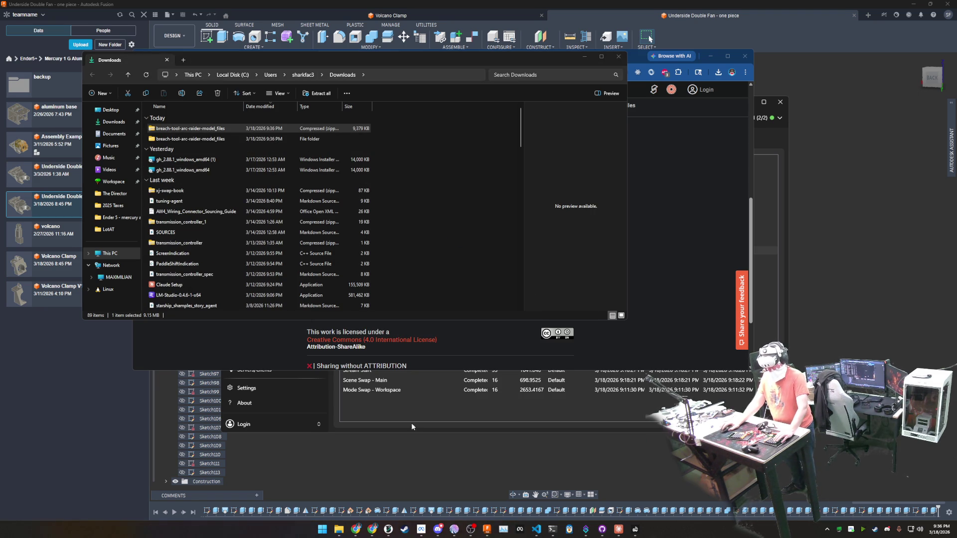
click(388, 529)
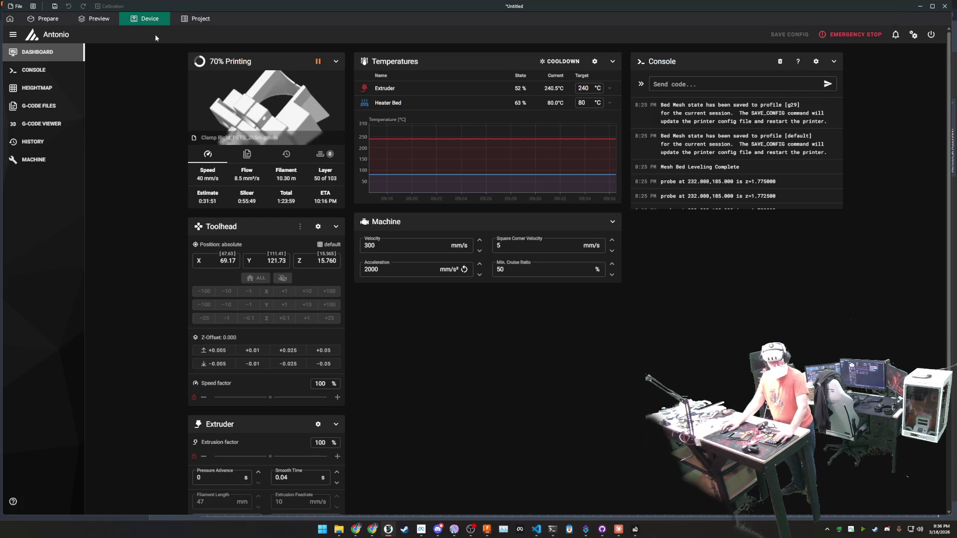
Switch to the Edward printer profile, transferring the modified settings, and start a new empty project.
click(50, 19)
click(76, 59)
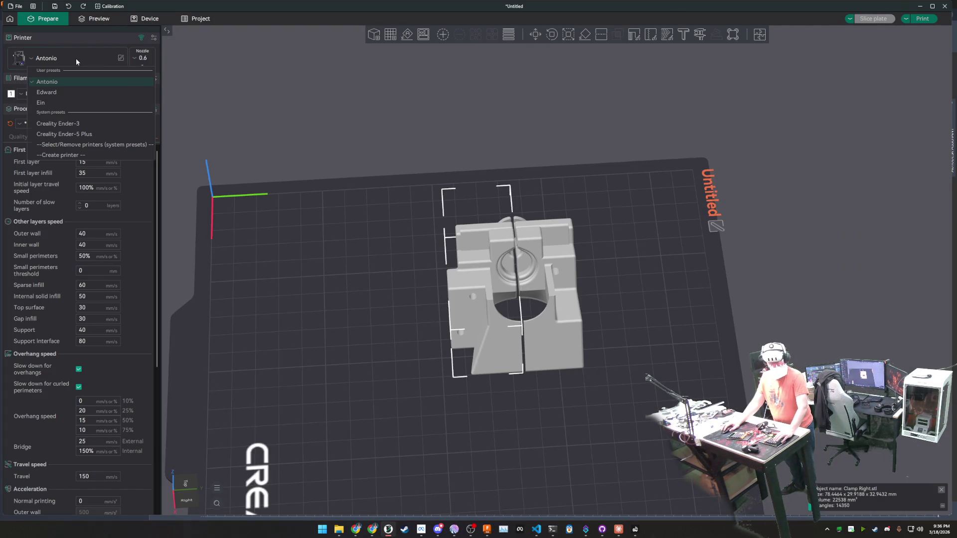
click(64, 94)
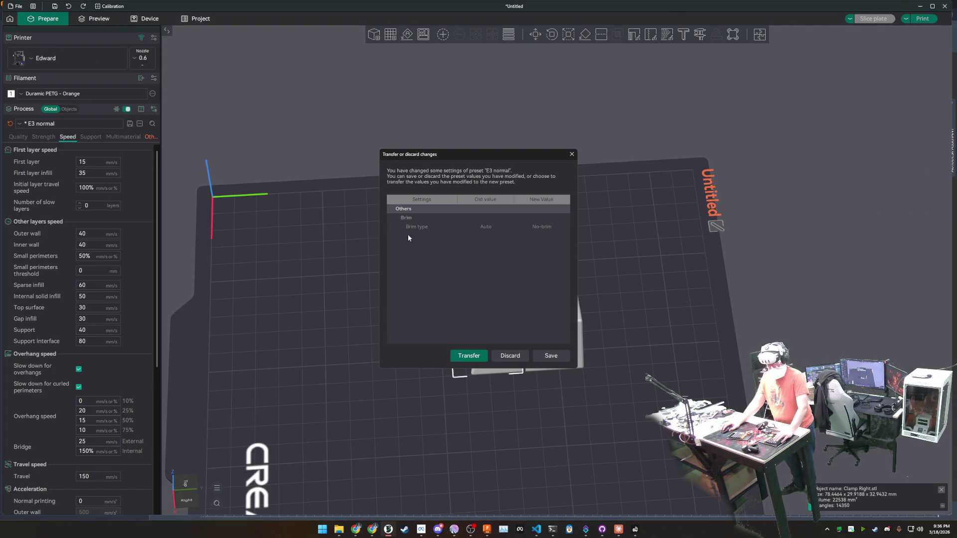
click(548, 356)
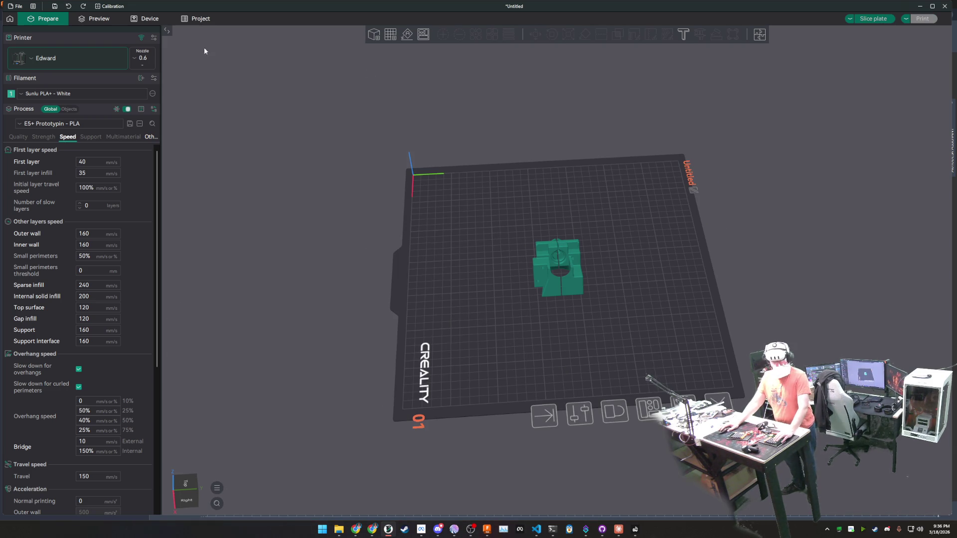
click(9, 22)
click(93, 66)
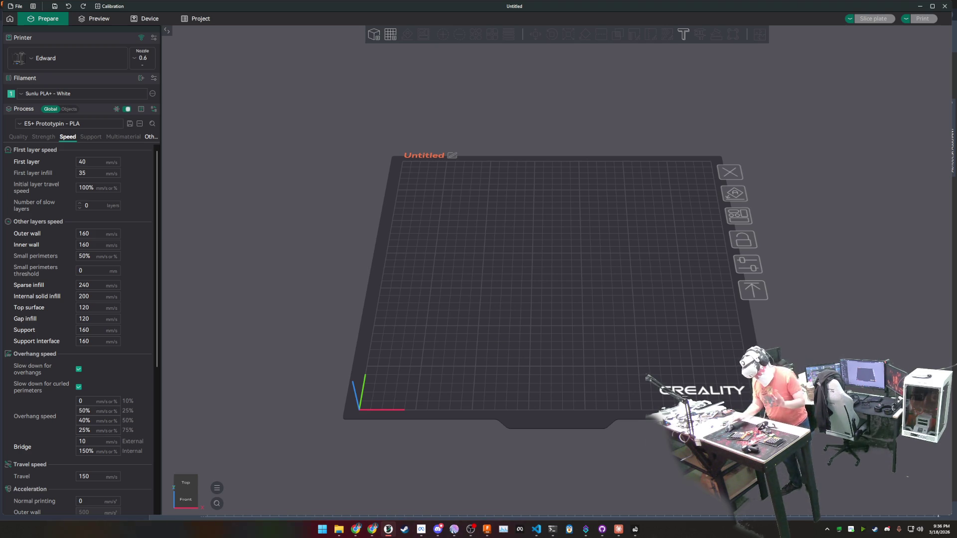
Look through the model's PDF information sheet in the extracted folder, then close it.
mouse_move(339, 530)
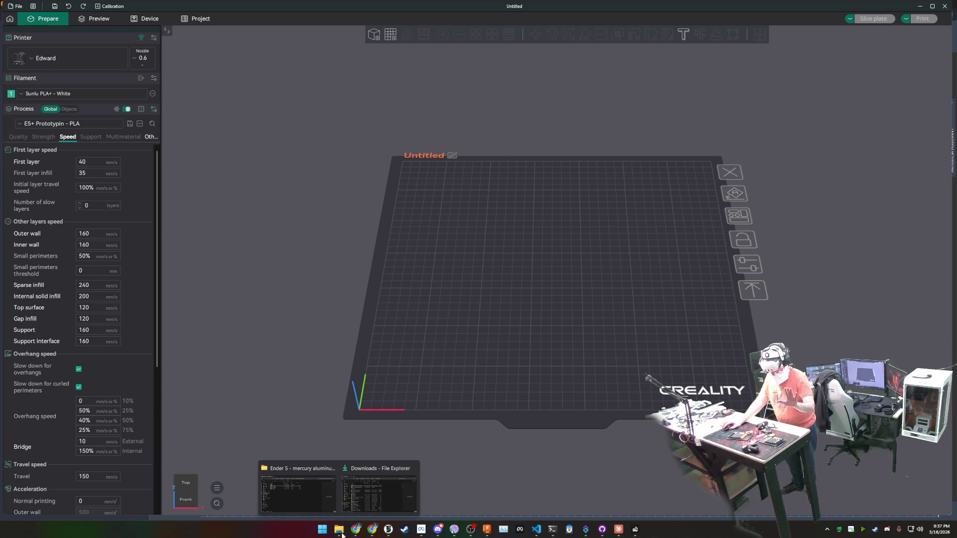
click(379, 486)
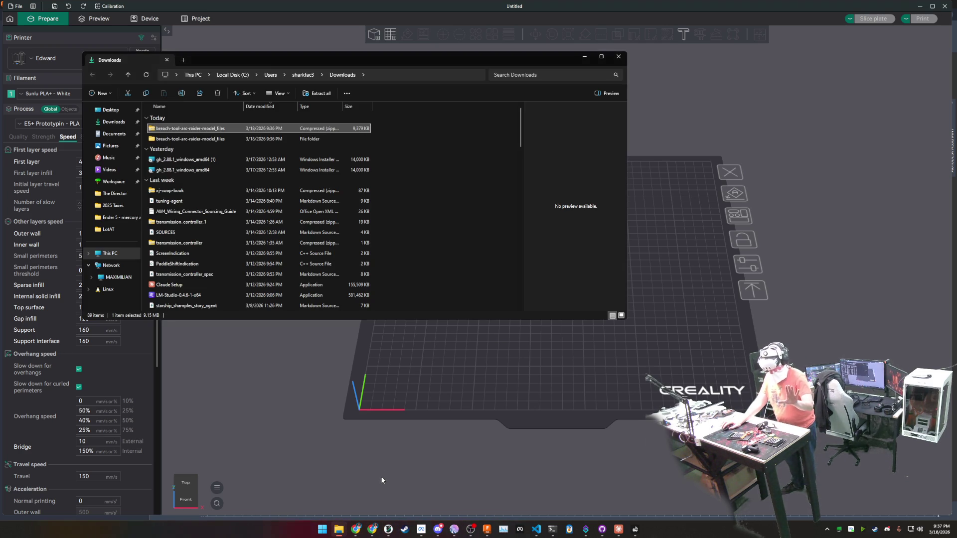
double_click(190, 139)
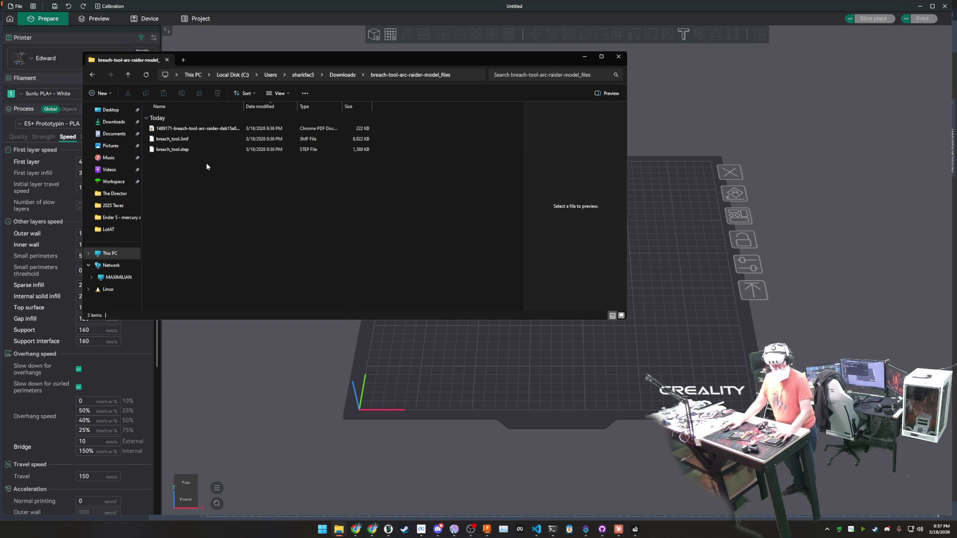
double_click(192, 129)
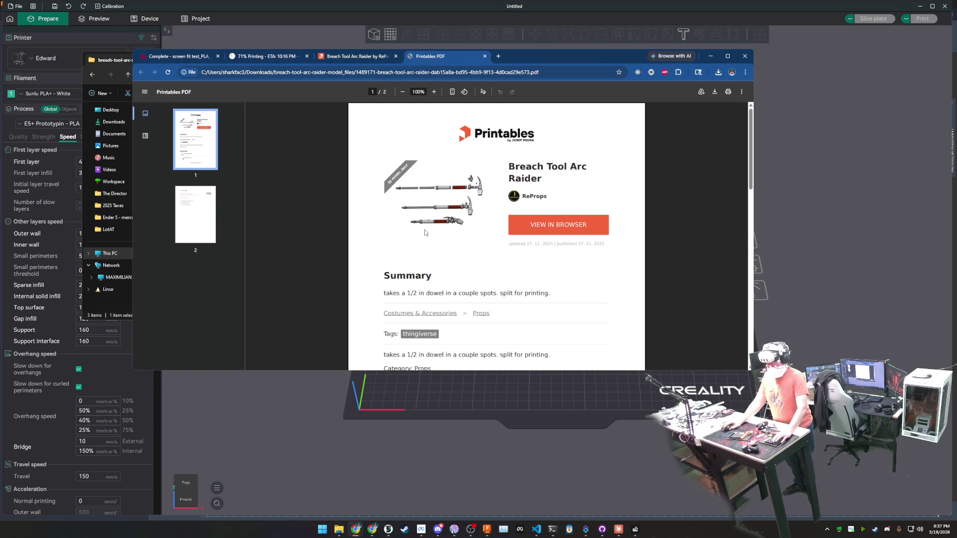
scroll(484, 247, down, 10)
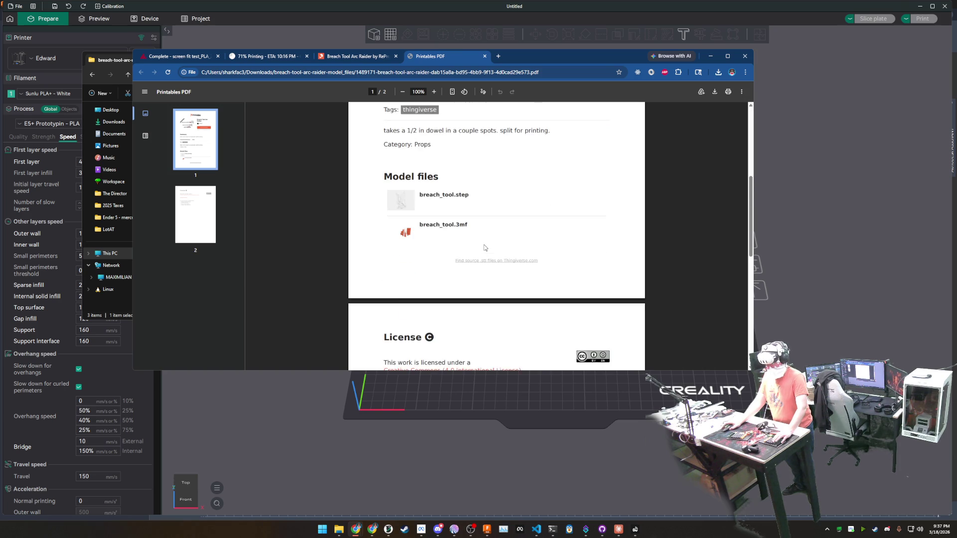
scroll(484, 248, up, 10)
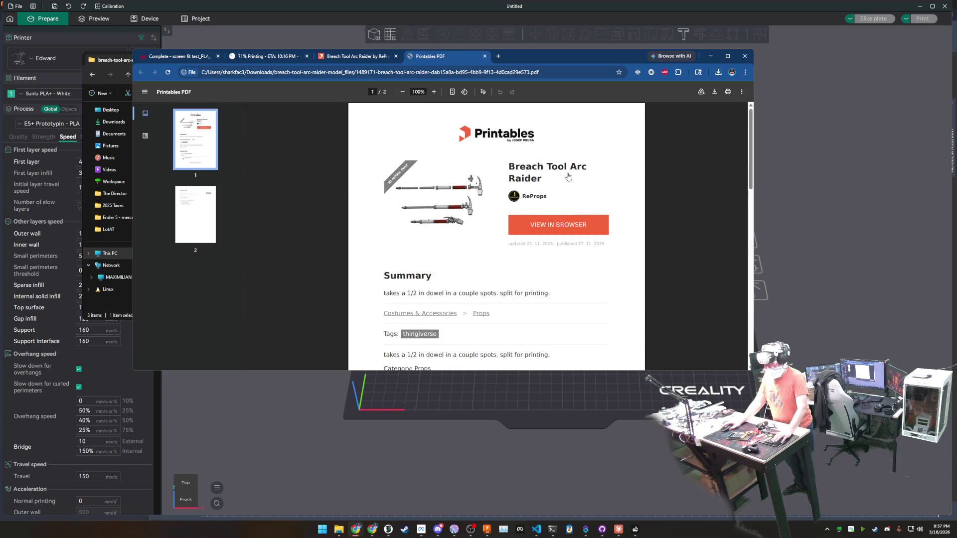
click(484, 59)
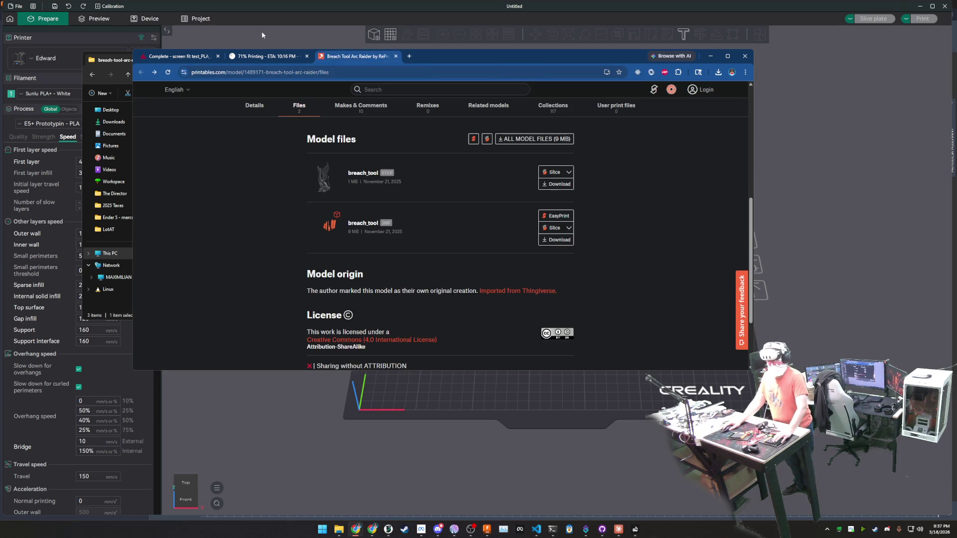
click(260, 46)
Drag breach_tool.step from the extracted model files folder onto the Creality Print build plate.
mouse_move(339, 529)
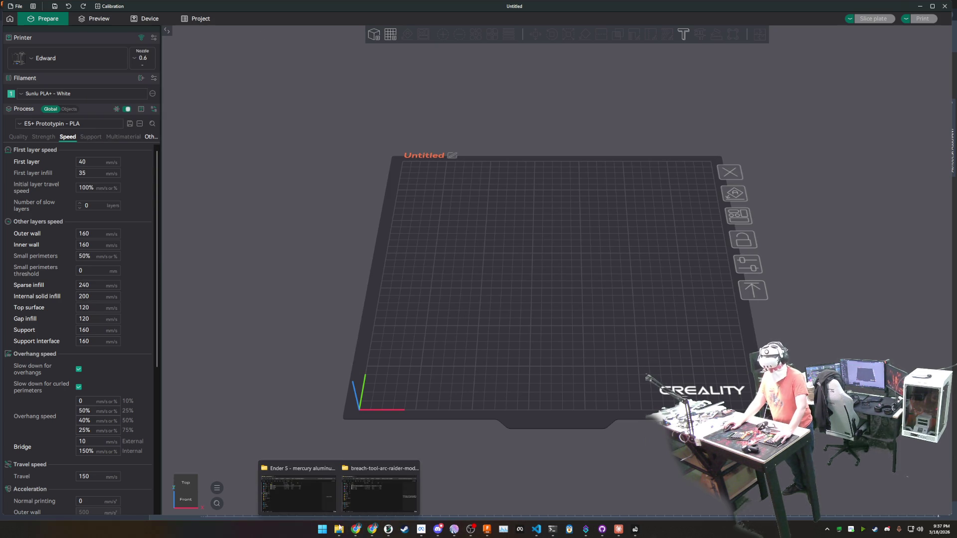
click(291, 492)
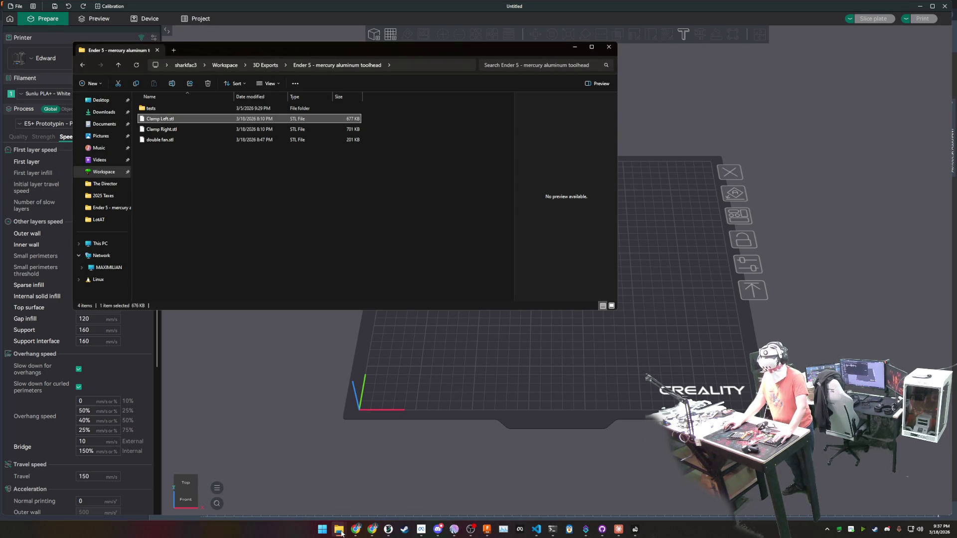
click(371, 499)
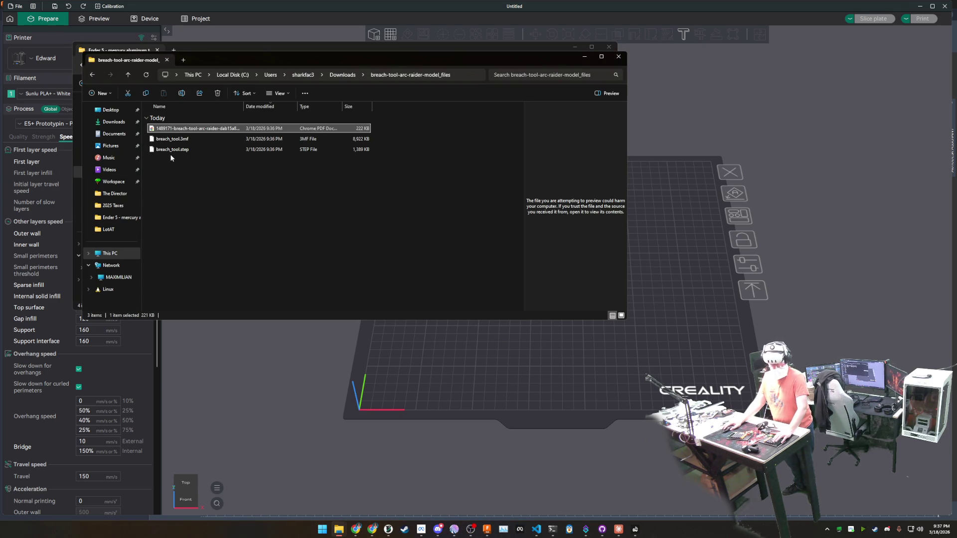
mouse_move(171, 150)
mouse_down()
mouse_move(768, 329)
mouse_move(663, 337)
mouse_up()
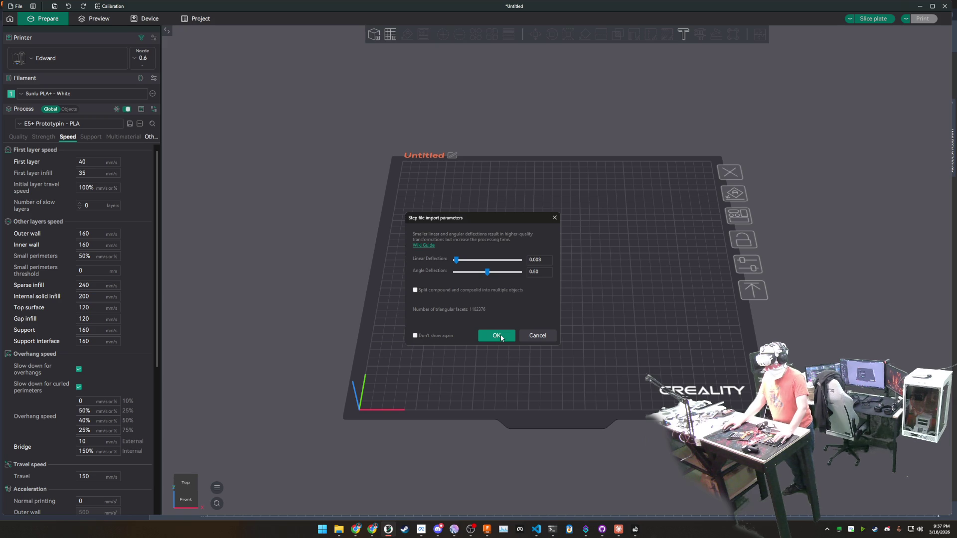
Accept the STEP import settings (0.003 linear, 0.50 angle deflection) to load breach_tool.step.
click(501, 337)
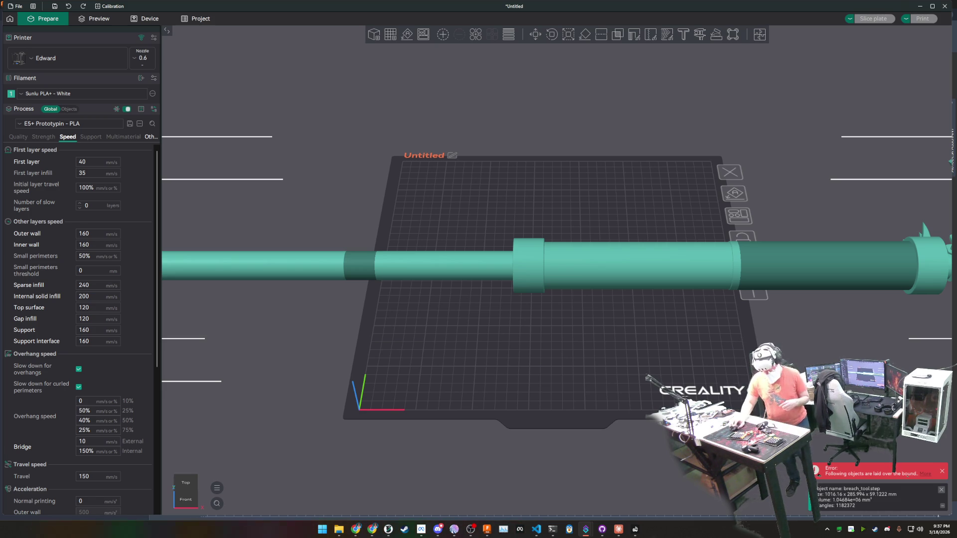
scroll(583, 279, up, 2)
scroll(586, 280, down, 5)
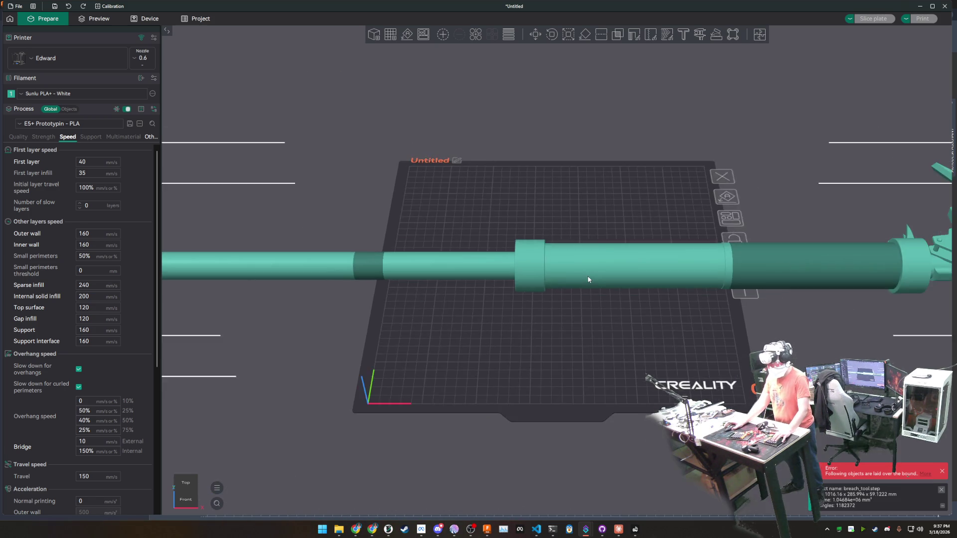
mouse_move(586, 392)
mouse_down()
mouse_move(621, 382)
mouse_move(625, 326)
mouse_move(615, 398)
mouse_up()
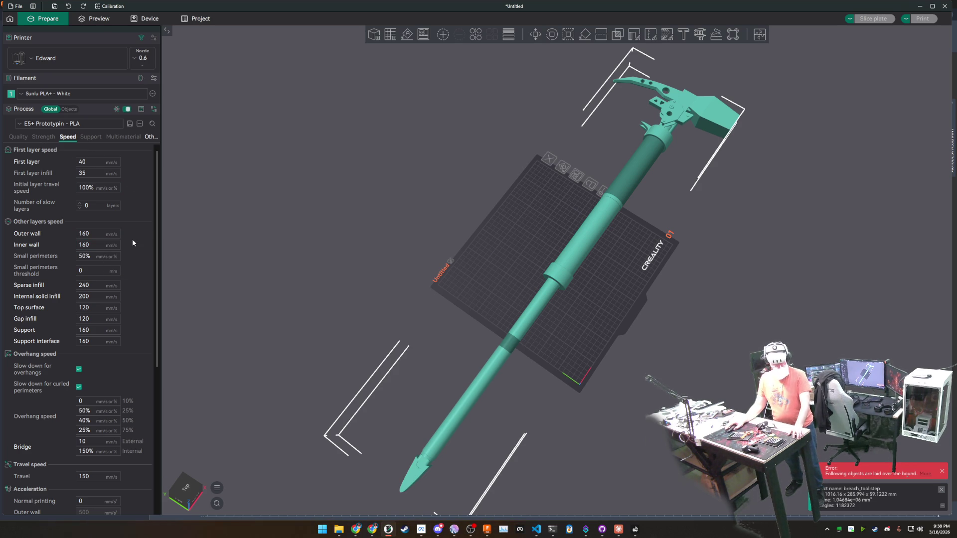
scroll(133, 240, down, 5)
scroll(133, 241, up, 5)
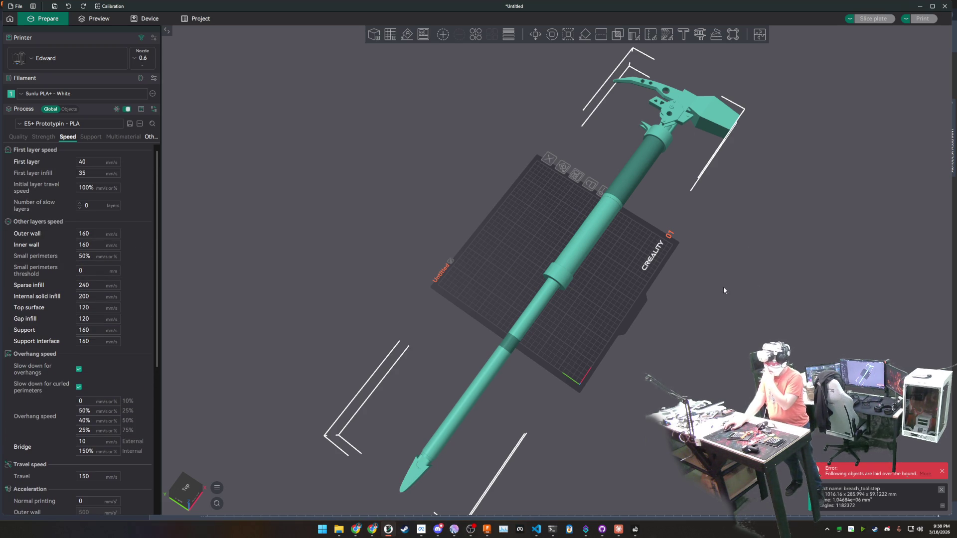
mouse_move(723, 286)
mouse_down()
mouse_move(749, 244)
mouse_move(750, 278)
mouse_move(720, 234)
mouse_move(698, 268)
mouse_move(694, 299)
mouse_move(709, 292)
mouse_move(620, 221)
mouse_up()
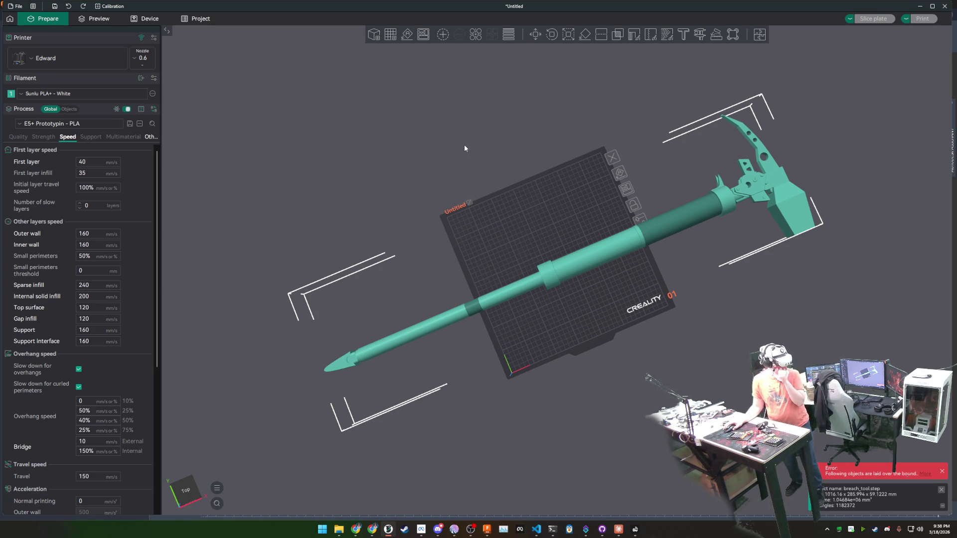
mouse_move(478, 199)
mouse_down()
mouse_move(465, 139)
mouse_move(470, 151)
mouse_up()
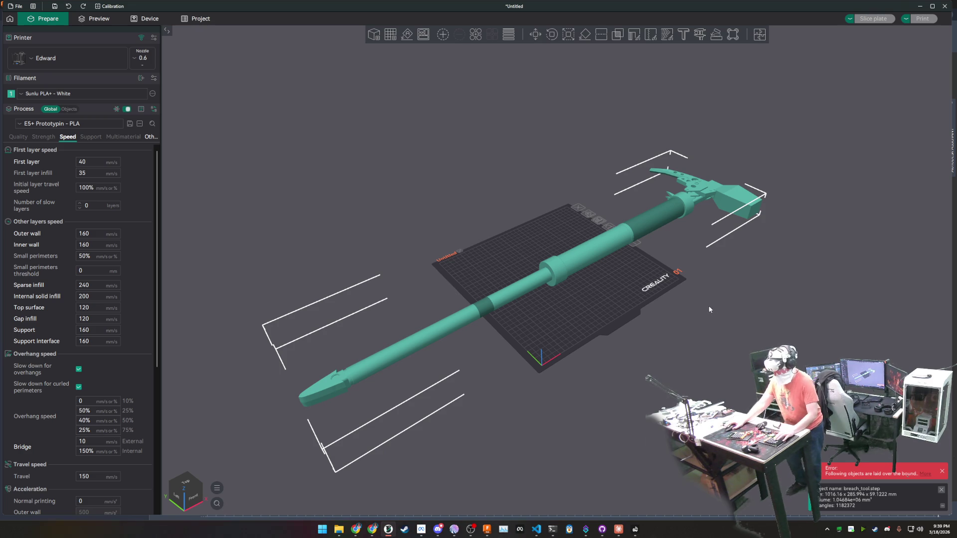
mouse_move(654, 333)
middle_down()
mouse_move(627, 323)
mouse_move(629, 354)
mouse_move(543, 262)
mouse_move(552, 285)
mouse_move(508, 211)
middle_up()
Orbit around the breach tool model to a low side view, then select it.
click(444, 142)
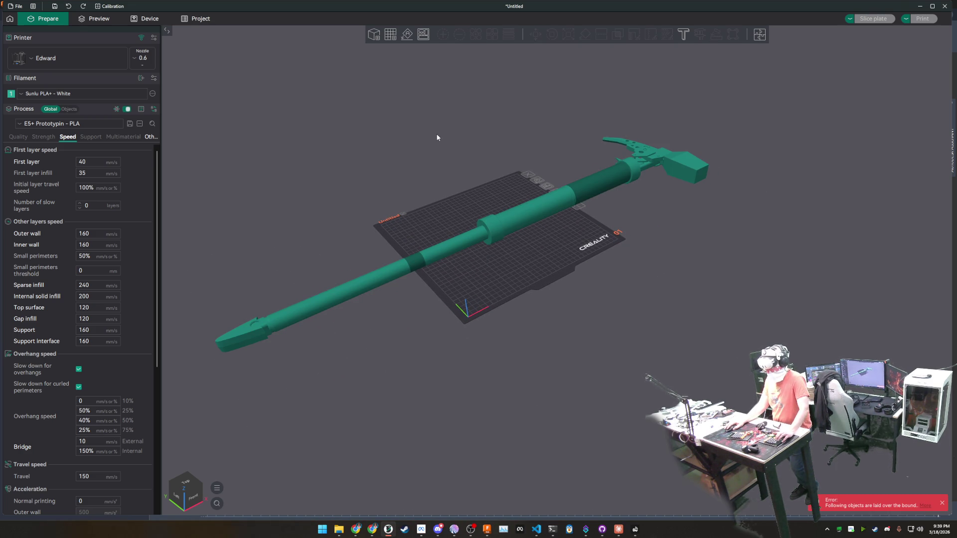
mouse_move(438, 145)
middle_down()
mouse_move(441, 154)
mouse_move(456, 133)
mouse_move(461, 141)
middle_up()
mouse_move(461, 142)
mouse_down()
mouse_move(496, 173)
mouse_move(495, 141)
mouse_move(504, 195)
mouse_move(533, 171)
mouse_move(586, 236)
mouse_move(618, 201)
mouse_move(616, 228)
mouse_move(615, 216)
mouse_move(586, 207)
mouse_move(569, 207)
mouse_move(561, 222)
mouse_move(591, 200)
mouse_move(594, 187)
mouse_move(603, 216)
mouse_up()
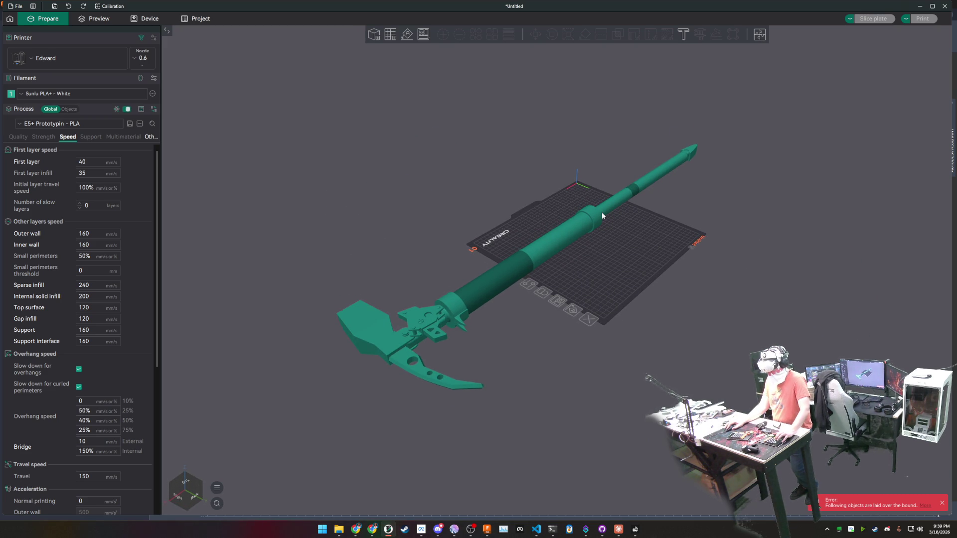
drag(602, 215, 627, 218)
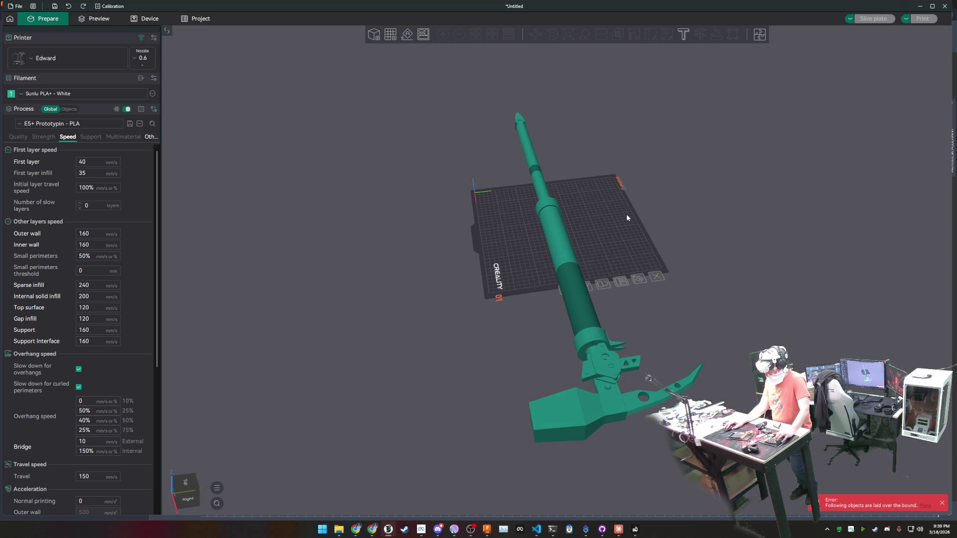
mouse_move(625, 215)
mouse_down()
mouse_move(592, 196)
mouse_move(580, 225)
mouse_up()
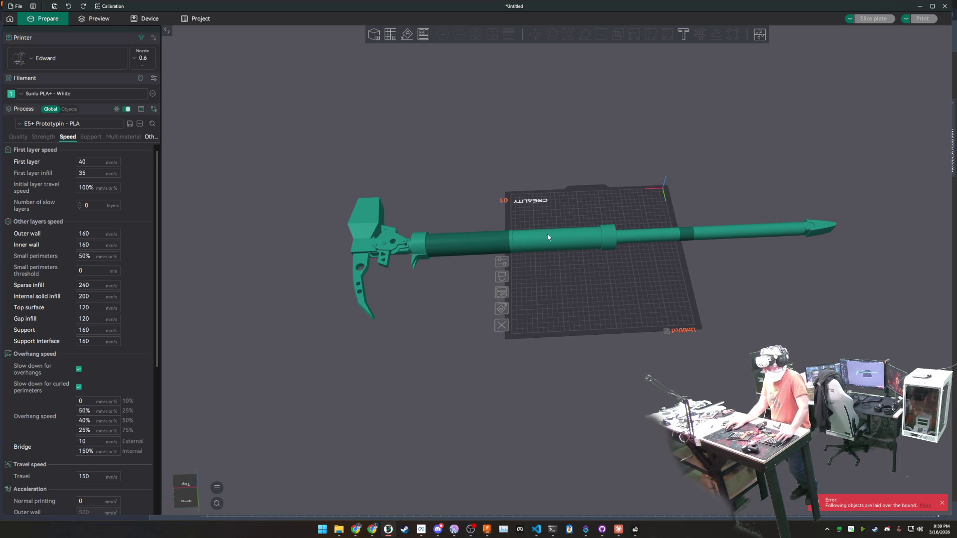
click(419, 243)
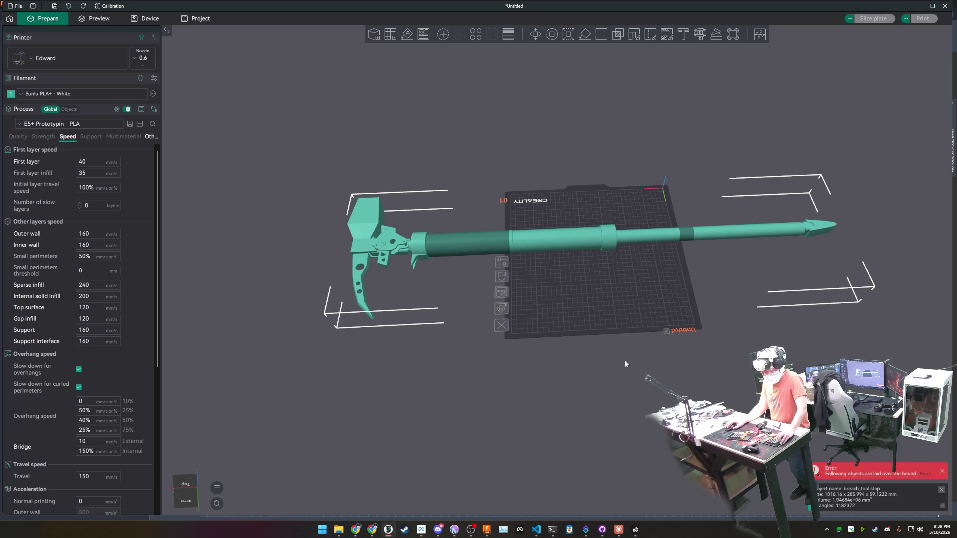
Delete the breach tool from the plate and search Printables for 'arc raiders'.
key(Delete)
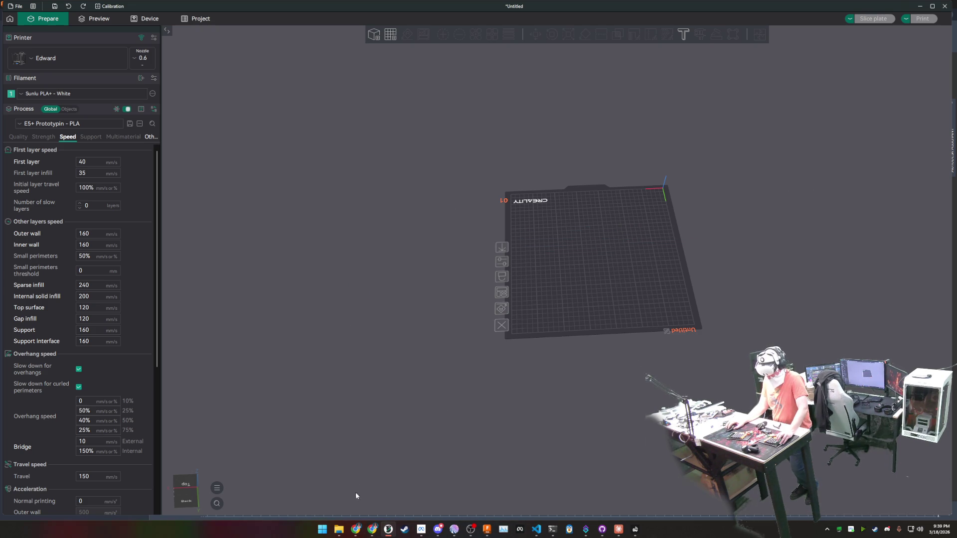
mouse_move(379, 528)
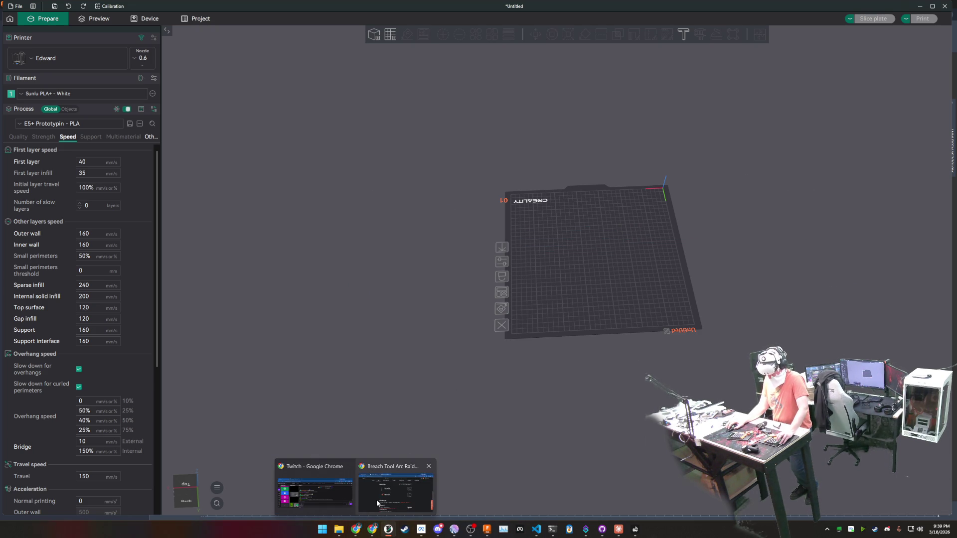
click(377, 502)
scroll(388, 231, up, 5)
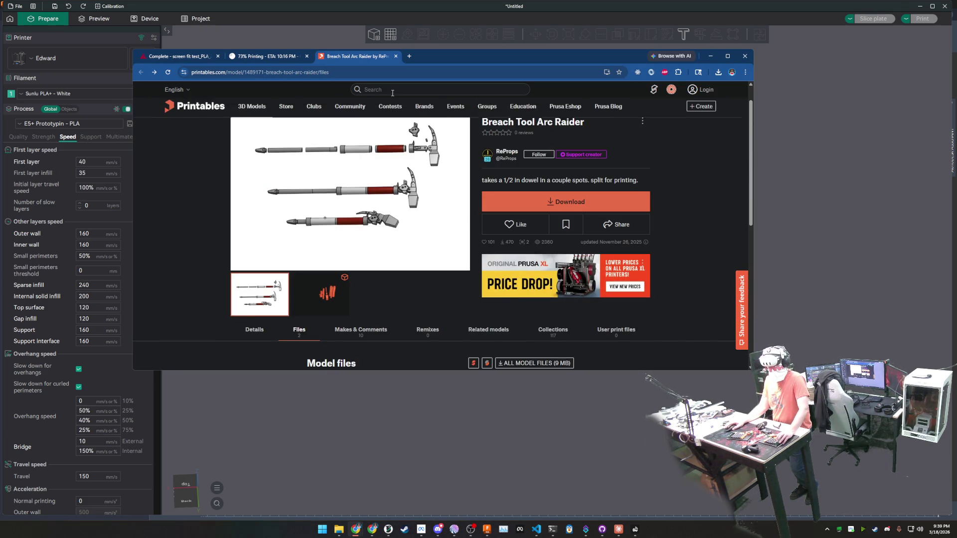
click(388, 88)
text(c raiders)
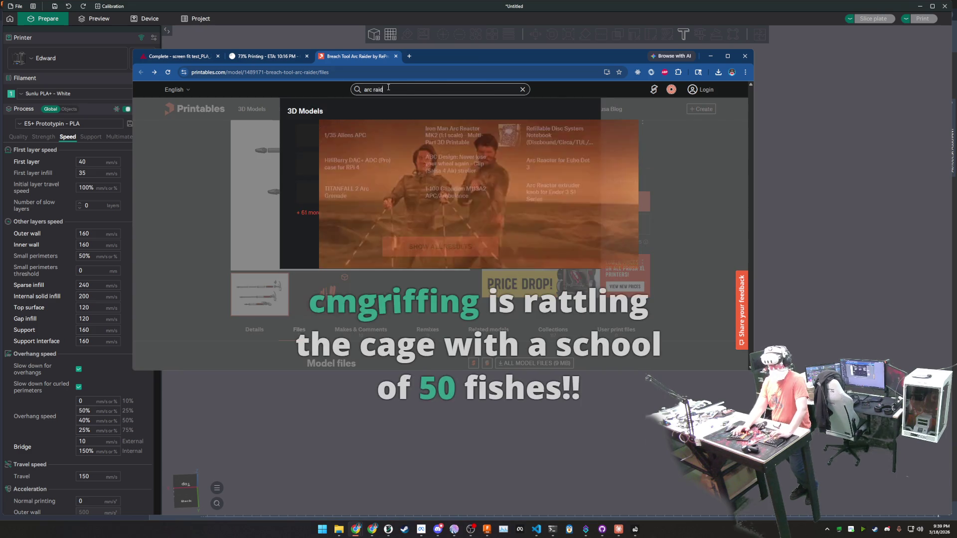
key(Return)
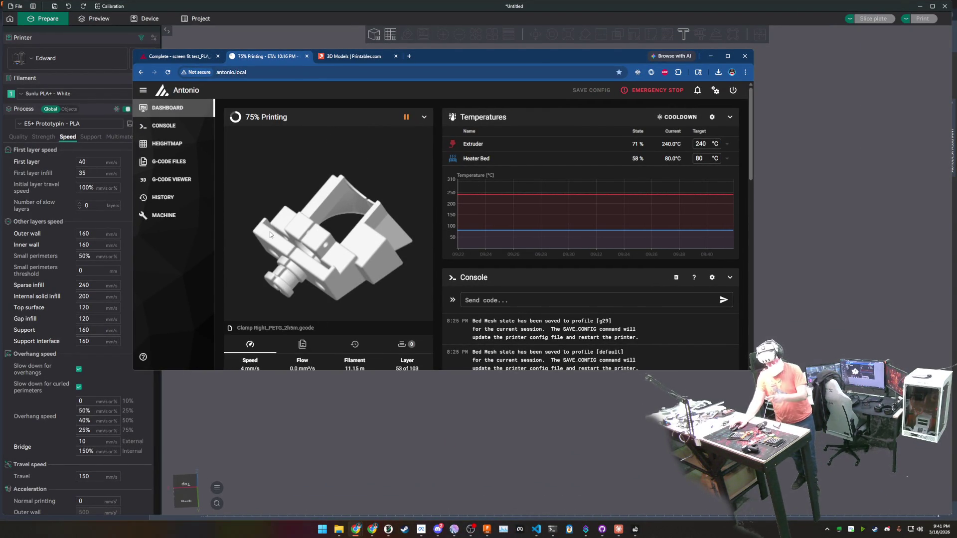
In Fusion's Data panel, go to the Jeep project's Instrument cluster folder.
click(487, 532)
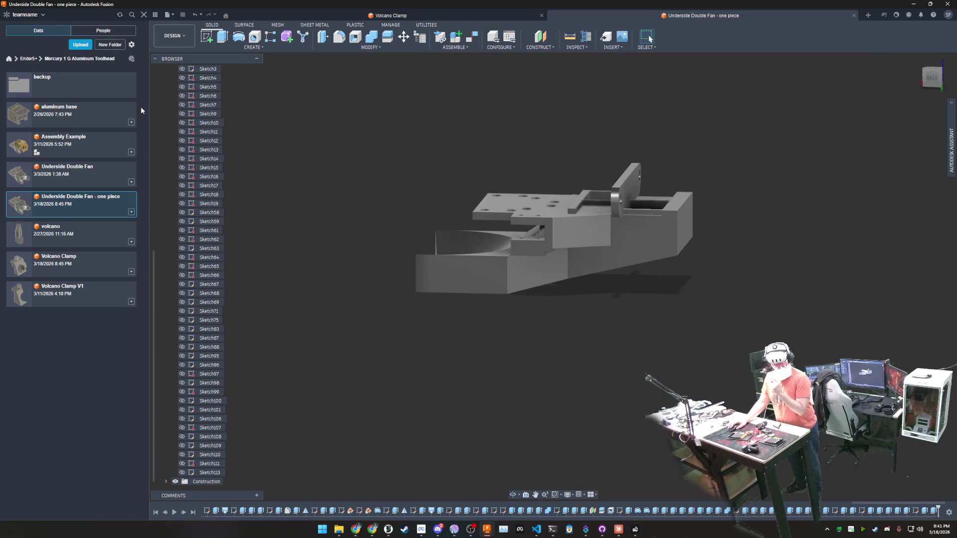
click(9, 60)
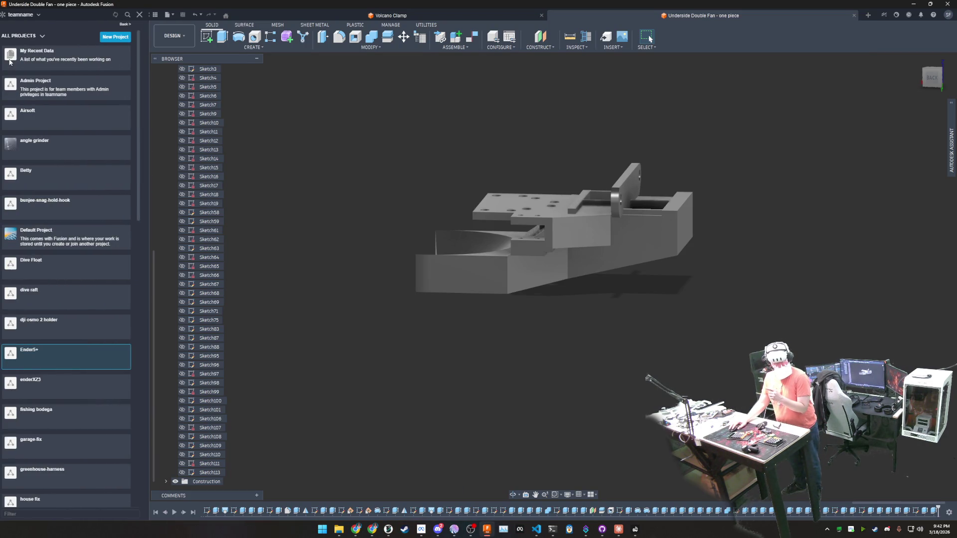
scroll(90, 240, down, 5)
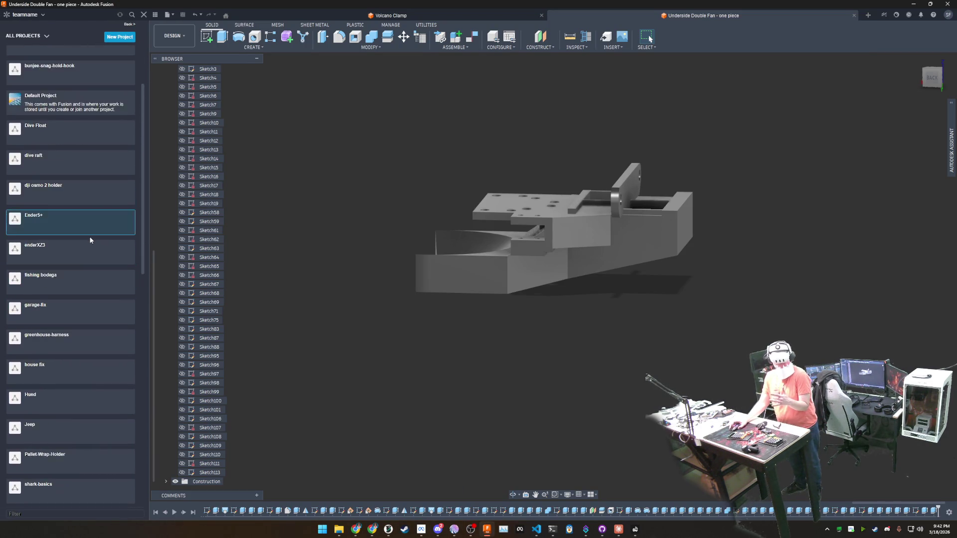
scroll(90, 240, down, 3)
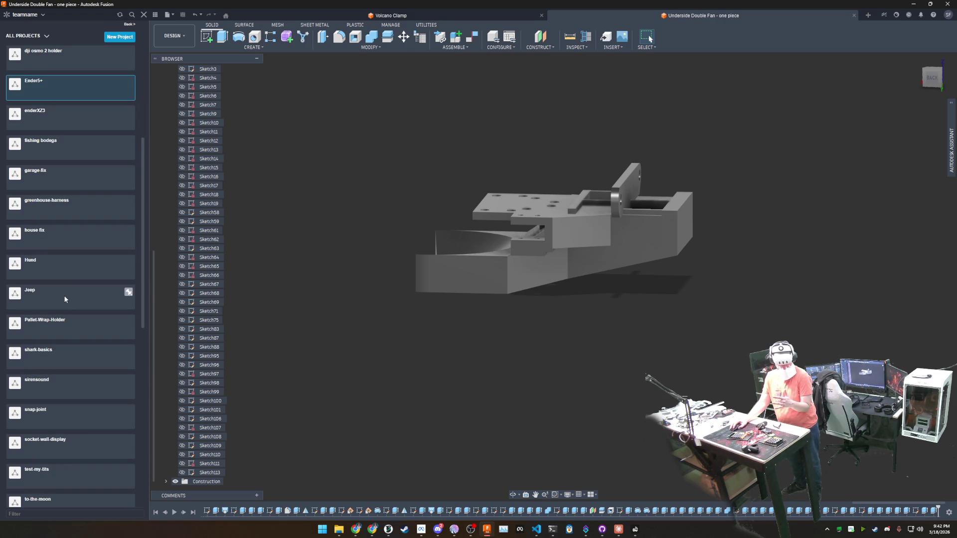
click(64, 295)
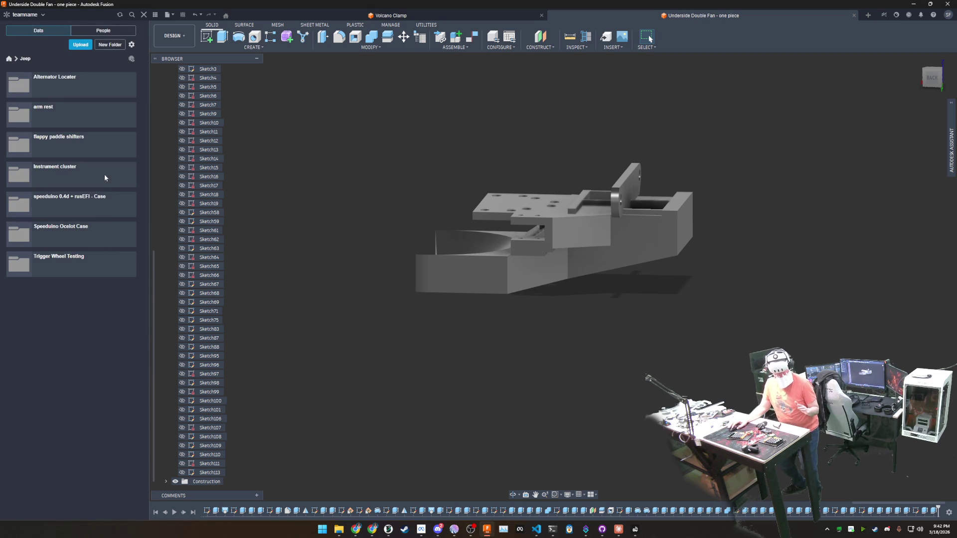
click(105, 177)
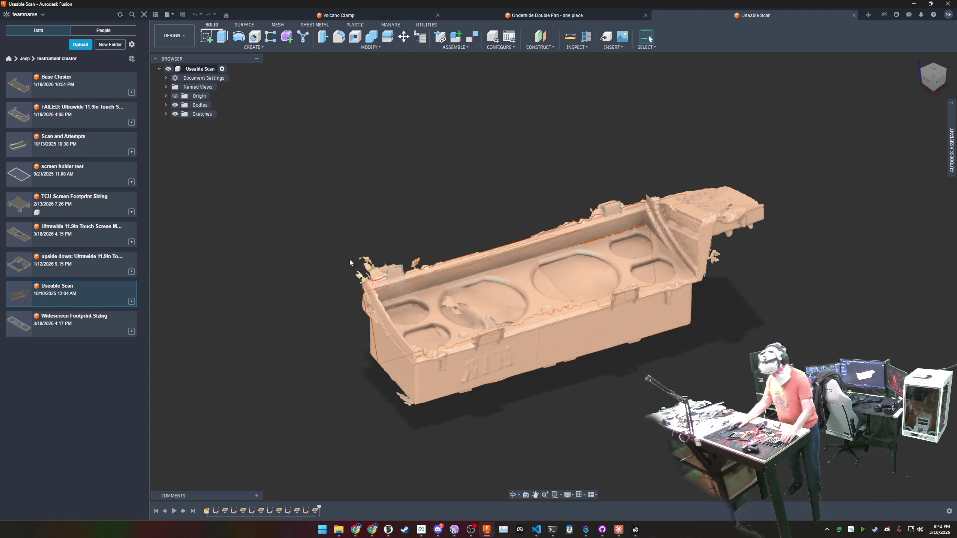
Open the Scan and Attempts design, dismiss its external components warning, then open Ultrawide 11.9in Touch Screen Mount.
scroll(537, 340, up, 5)
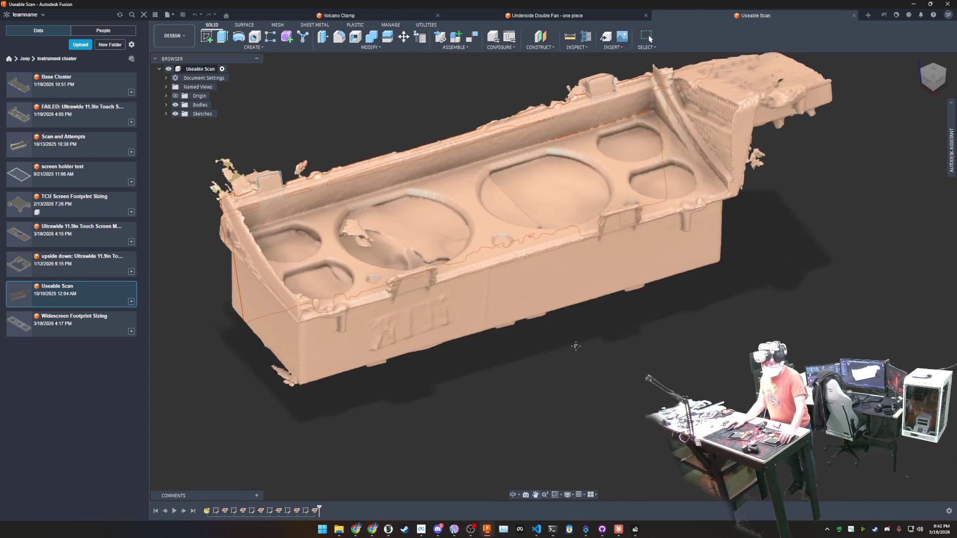
mouse_move(575, 346)
middle_down()
mouse_move(536, 360)
mouse_move(483, 284)
mouse_move(612, 427)
middle_up()
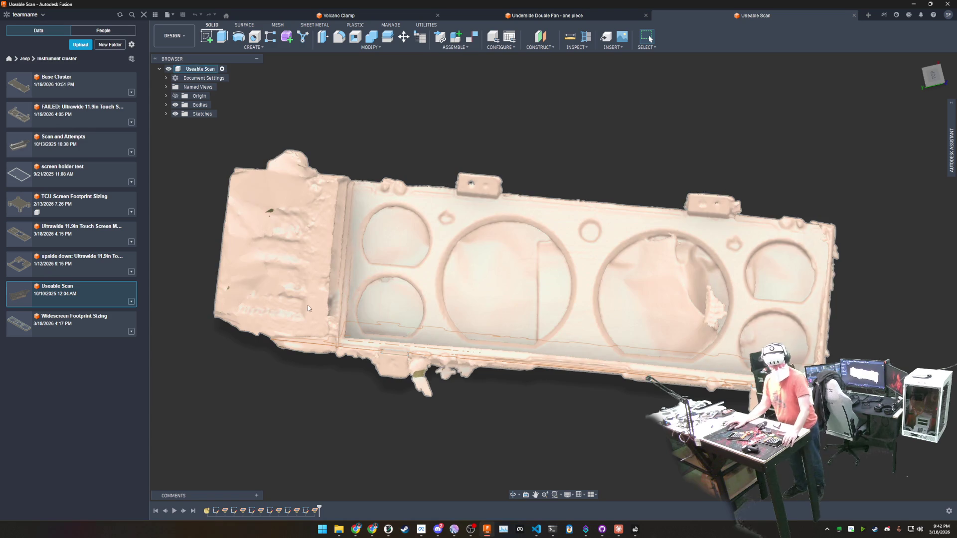
click(84, 140)
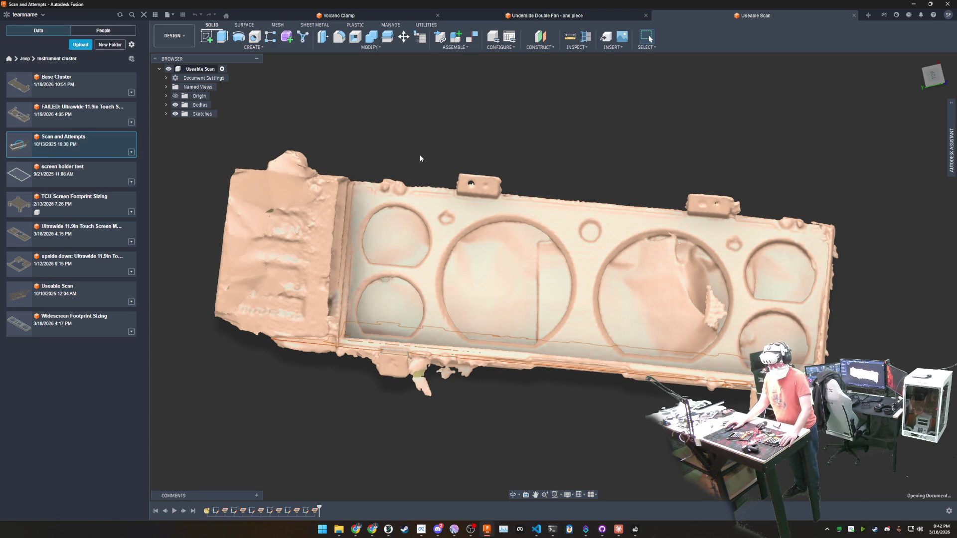
click(555, 293)
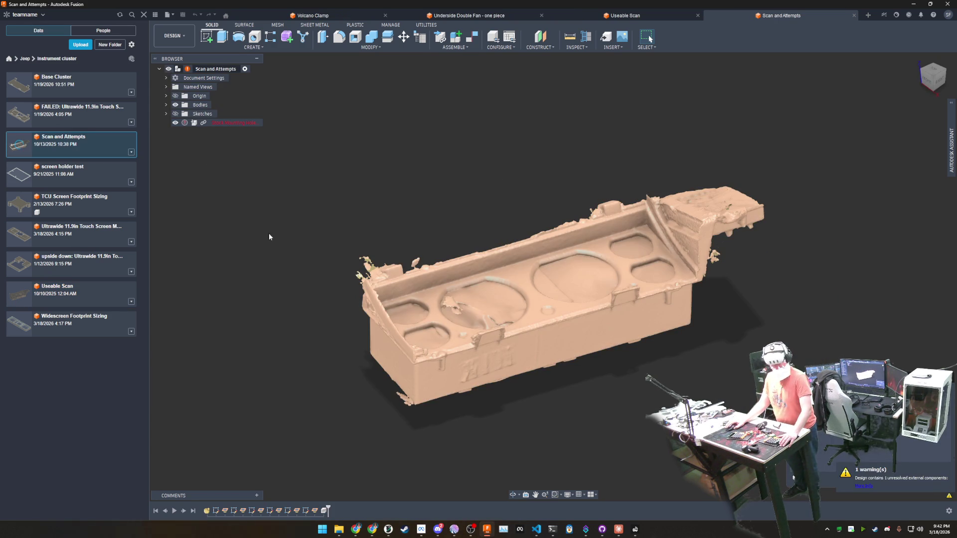
click(63, 236)
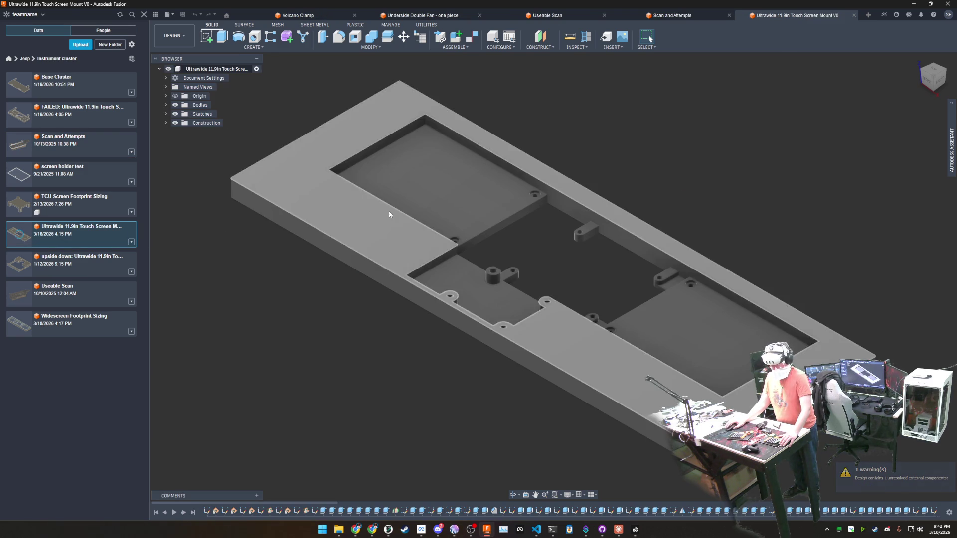
Unhide the mount's bracket body, view it from underneath, then return to Useable Scan.
click(166, 105)
click(182, 113)
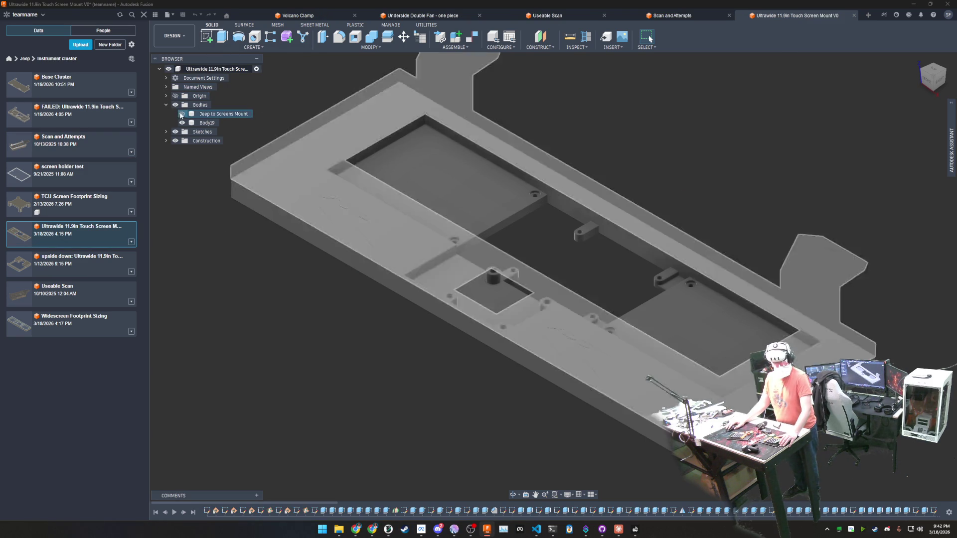
mouse_move(576, 199)
shift+middle_down()
mouse_move(479, 220)
mouse_move(534, 143)
mouse_move(502, 121)
shift+middle_up()
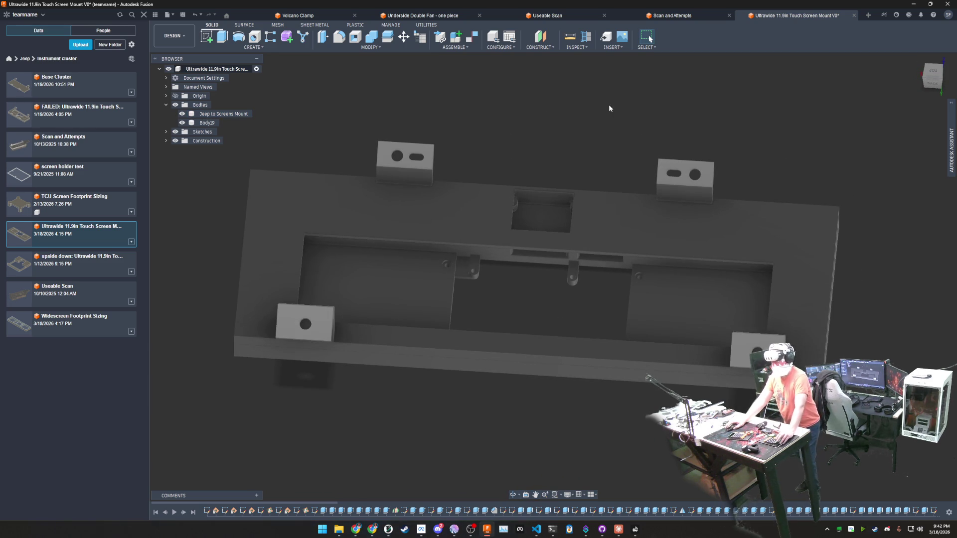
click(554, 15)
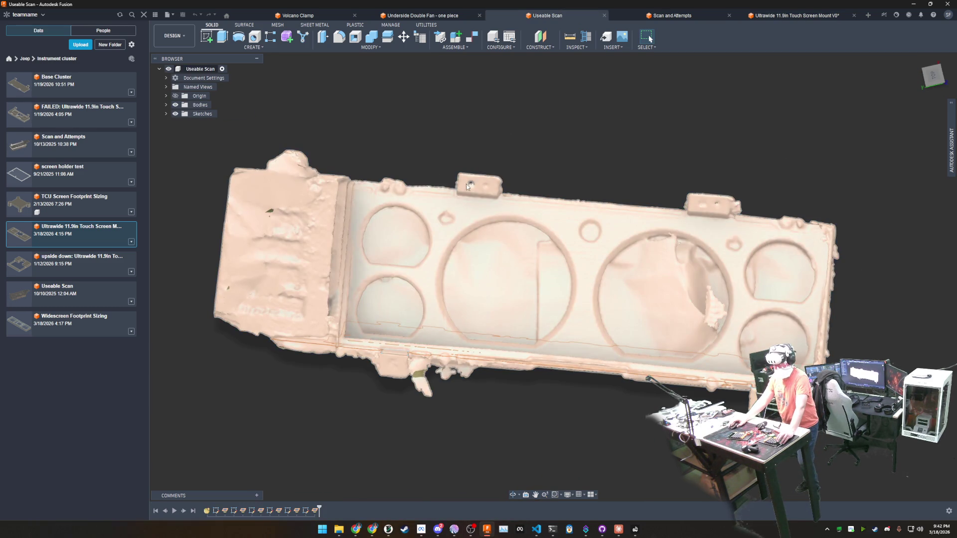
Zoom in and pan across the scan's upper mounting tab, then return to the touch screen mount.
scroll(498, 144, up, 5)
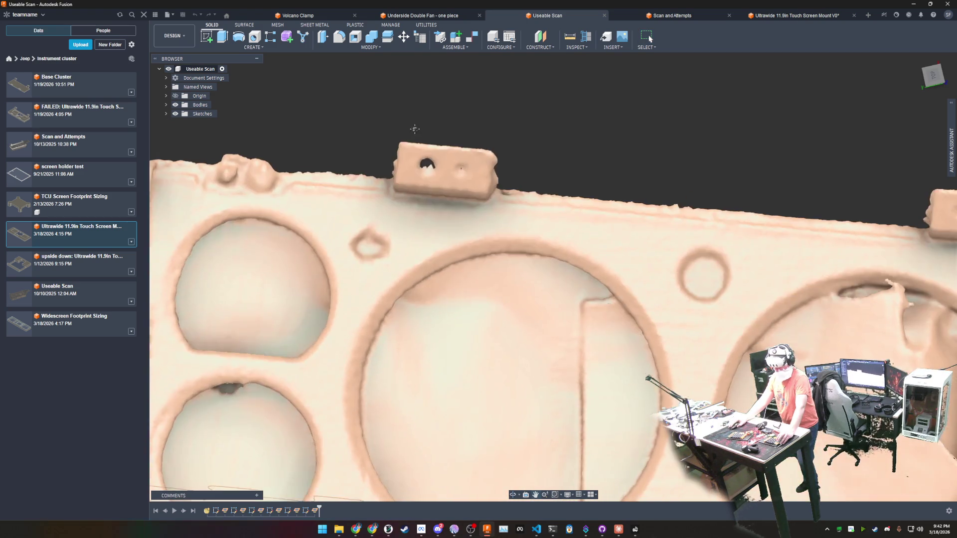
middle_drag(422, 158, 634, 217)
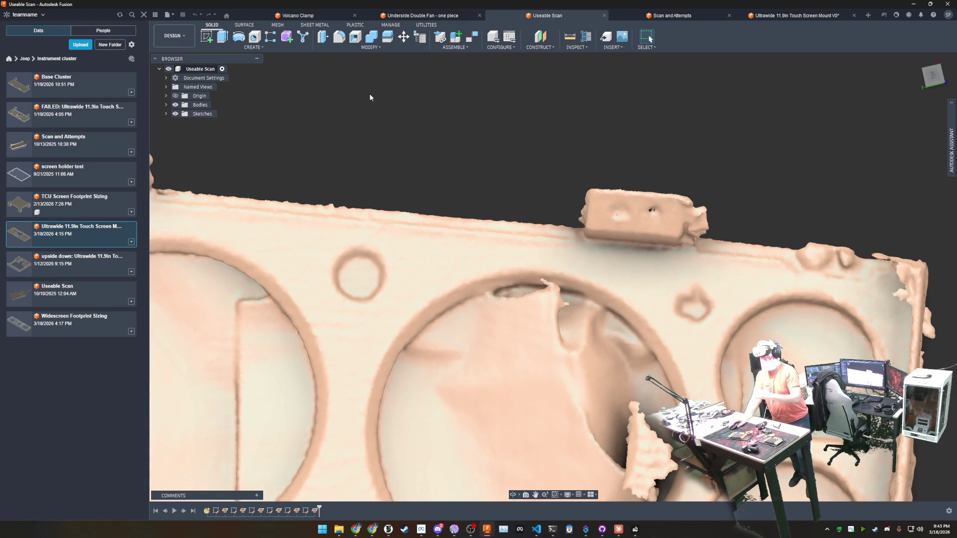
click(785, 17)
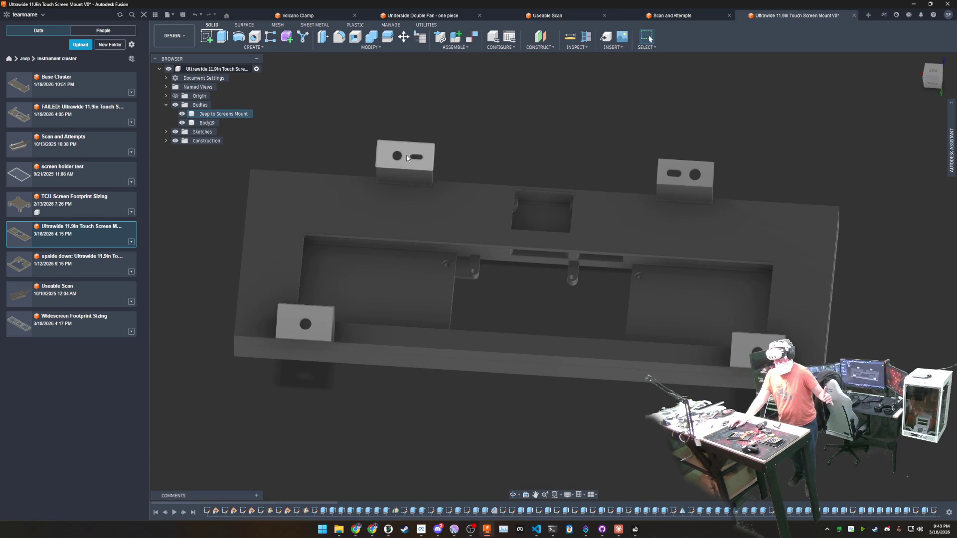
middle_drag(568, 166, 602, 155)
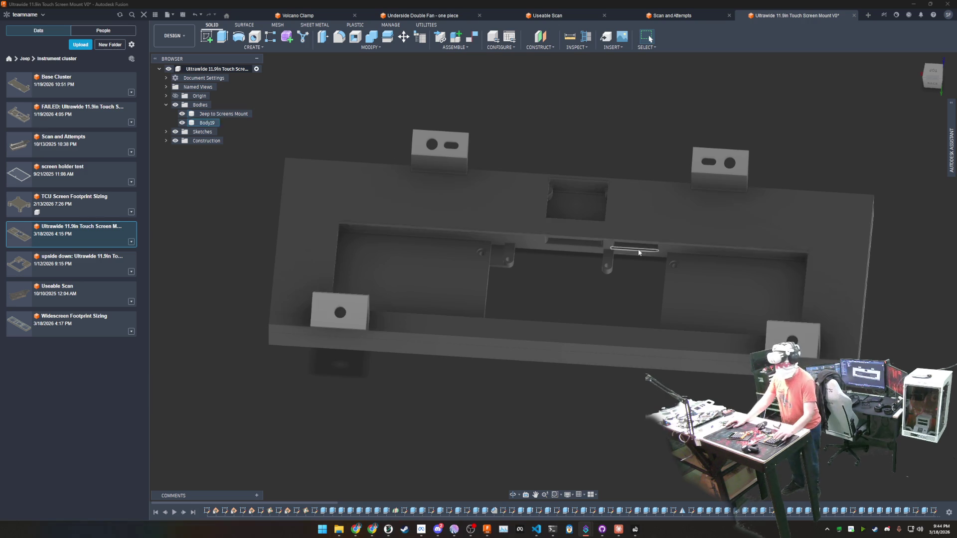
mouse_move(552, 273)
middle_down()
mouse_move(542, 261)
mouse_move(523, 266)
mouse_move(524, 247)
mouse_move(513, 273)
mouse_move(528, 305)
mouse_move(474, 269)
middle_up()
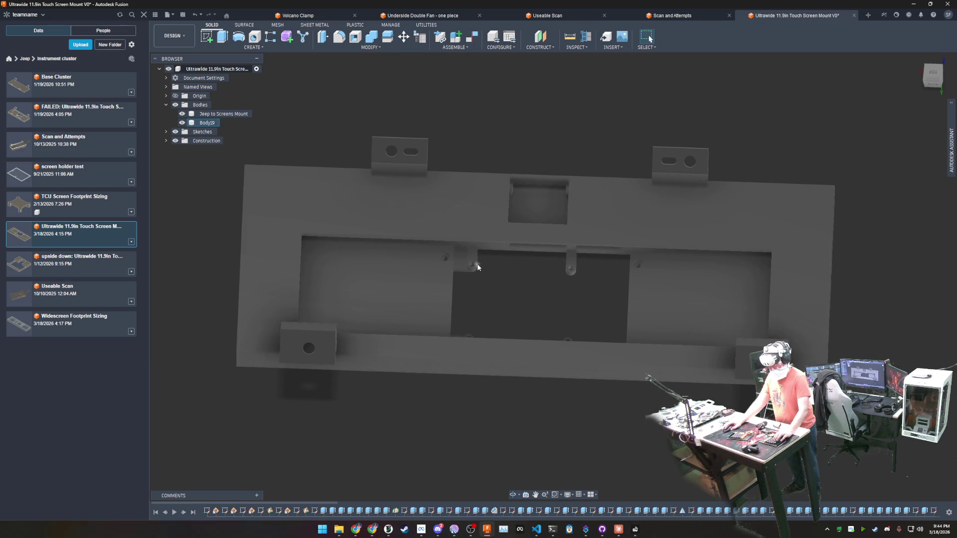
middle_drag(528, 289, 534, 282)
Bring Claude forward and point a new Code session at the HappyPaddleShifterCo repository.
mouse_move(623, 535)
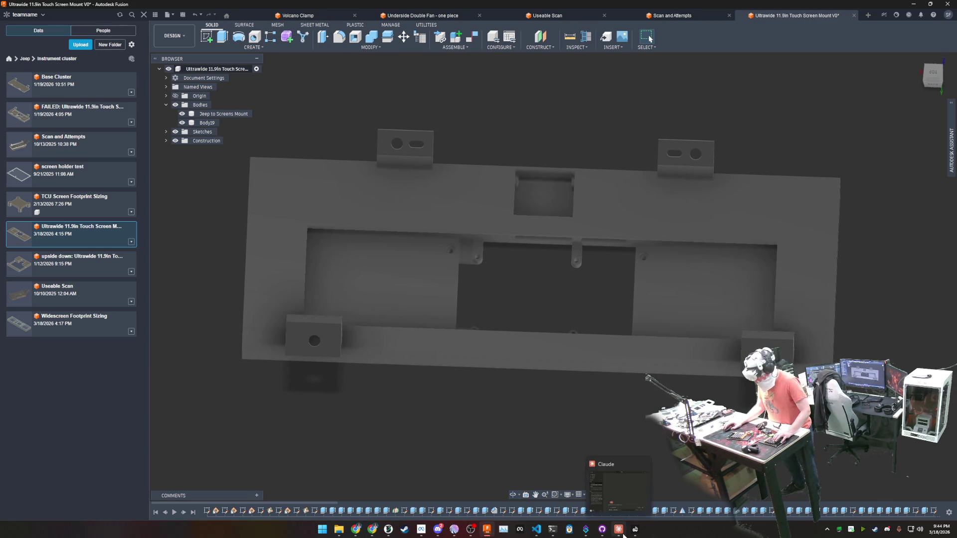
click(618, 474)
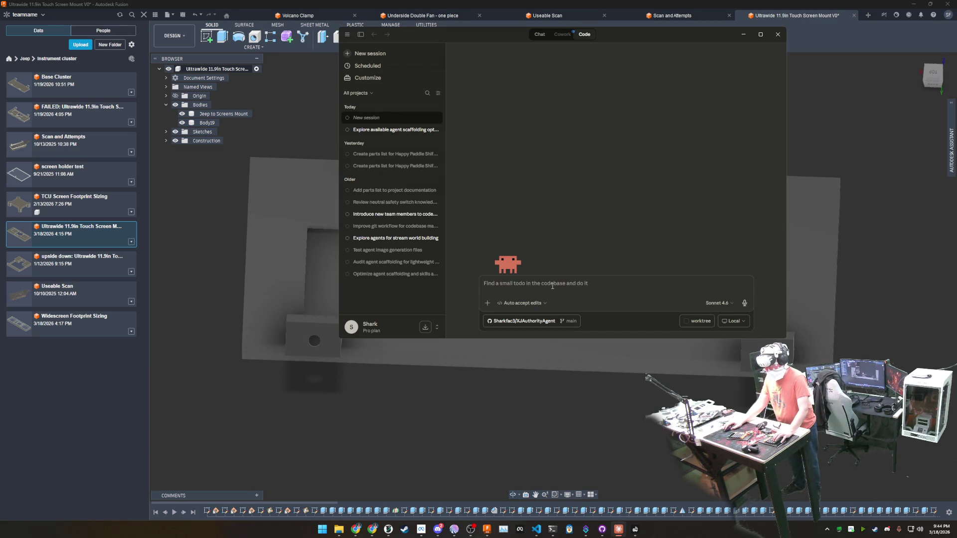
click(523, 321)
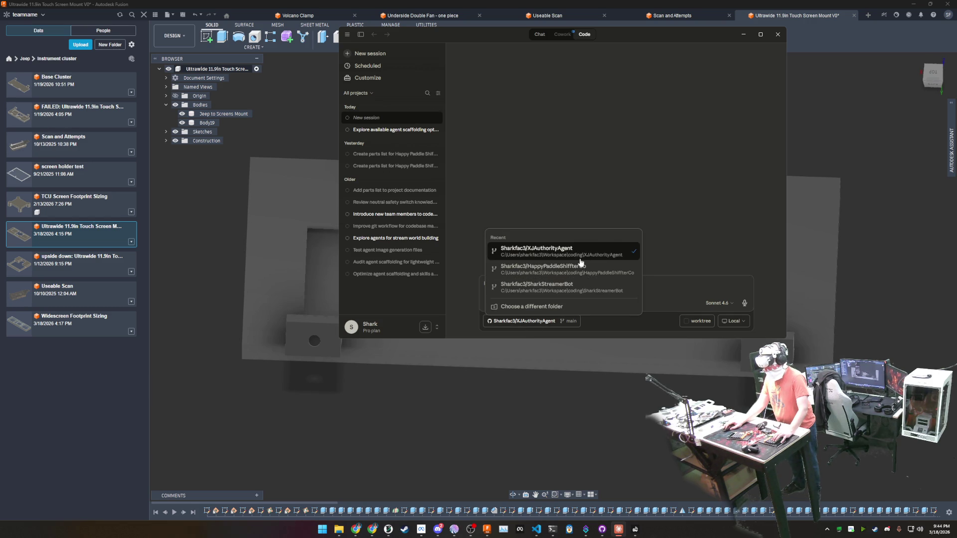
click(595, 271)
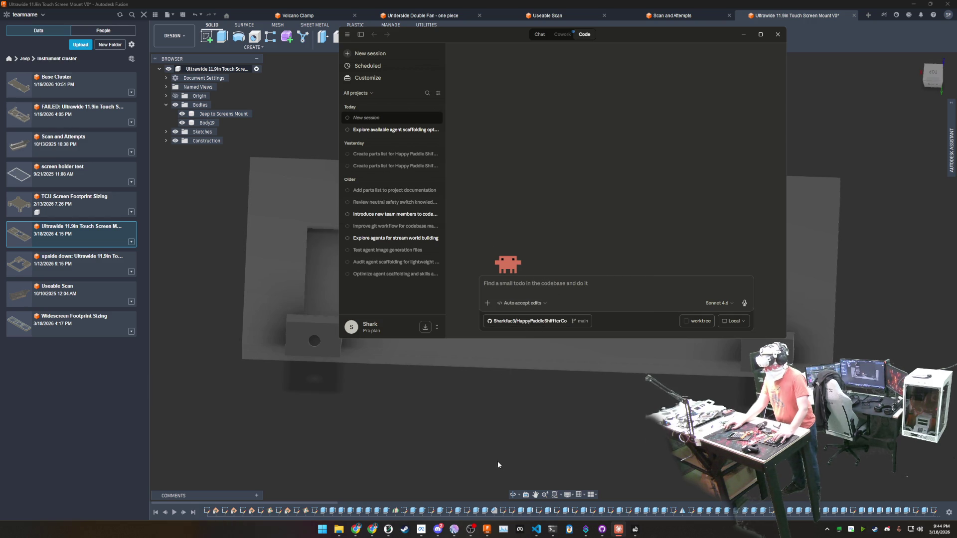
click(548, 285)
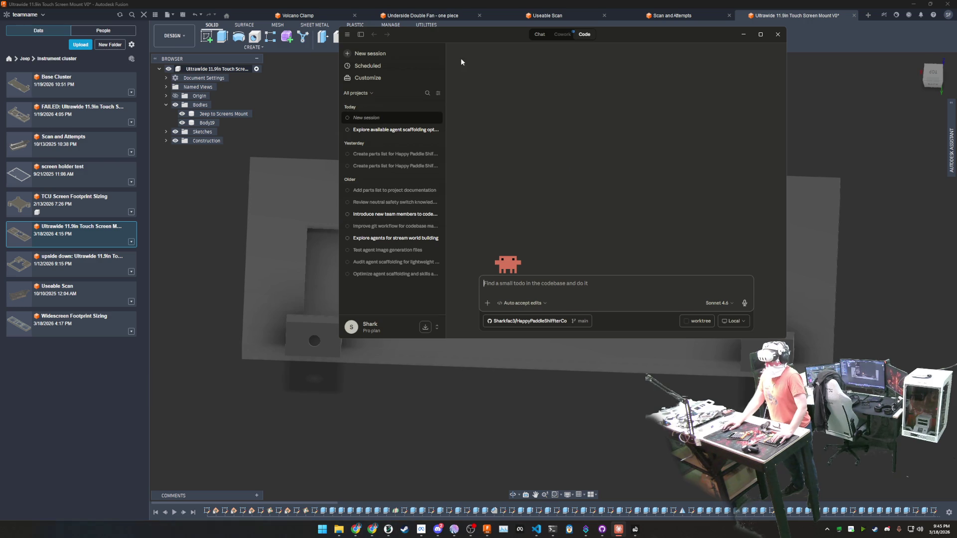
Move the Claude window lower and to the left.
drag(483, 39, 443, 74)
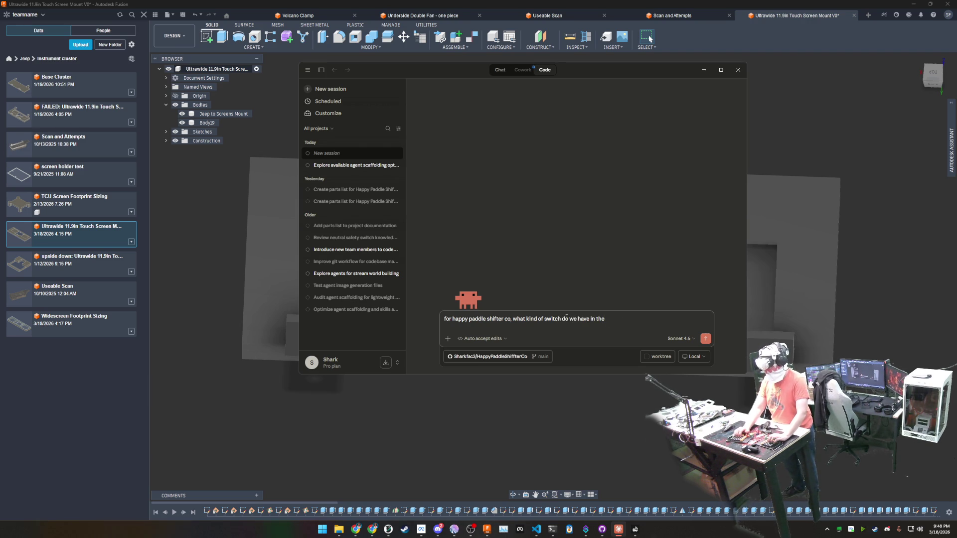
Send the question about Happy Paddle Shifter Co's switch type and start a reply with 'We'.
text(?)
key(Return)
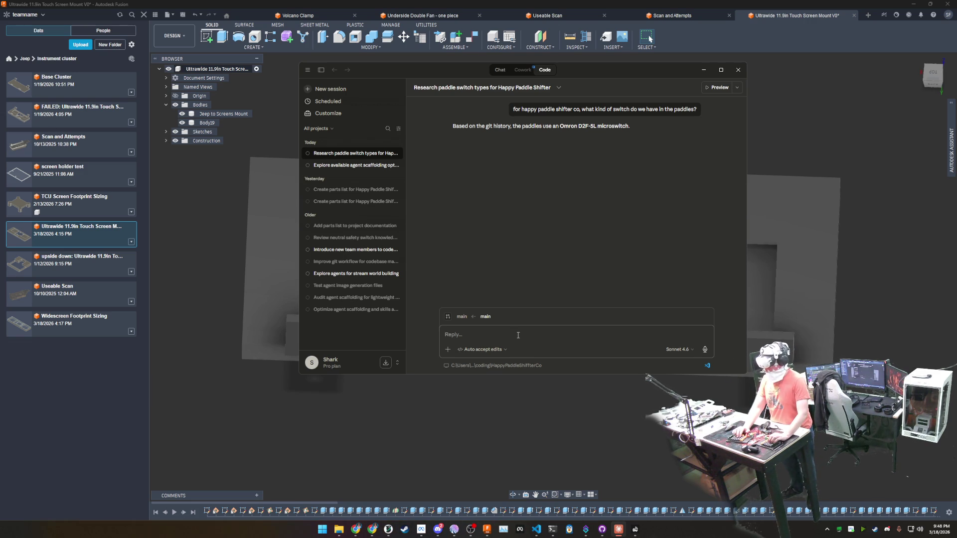
text(We)
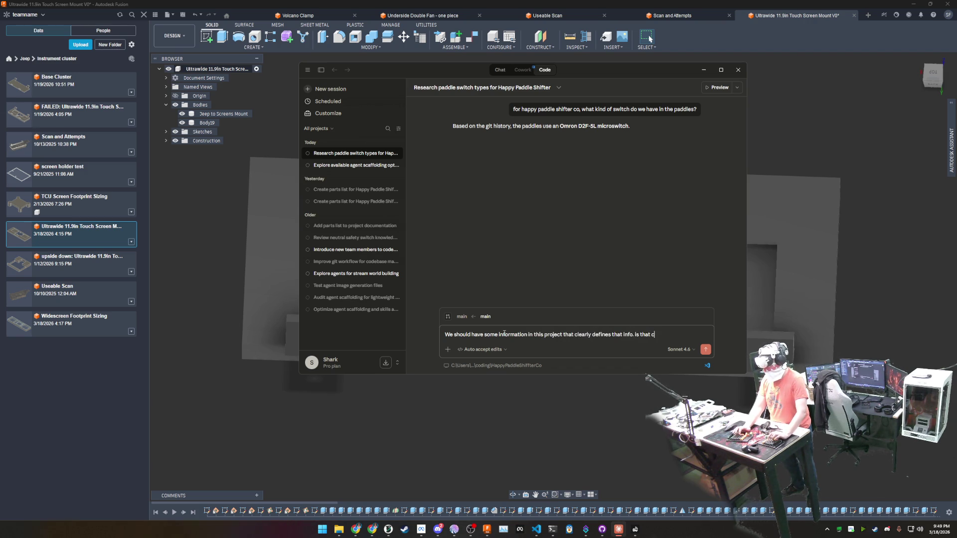
Send the follow-up asking whether project info defines the paddle switch.
key(Return)
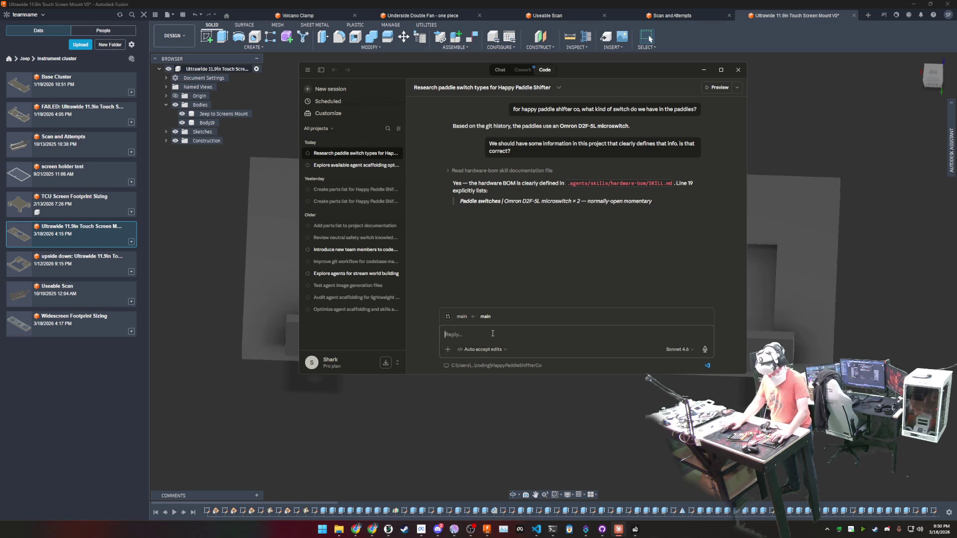
Ask Claude to thoroughly inspect the switch's capabilities and features for motorsport use.
text(a,a)
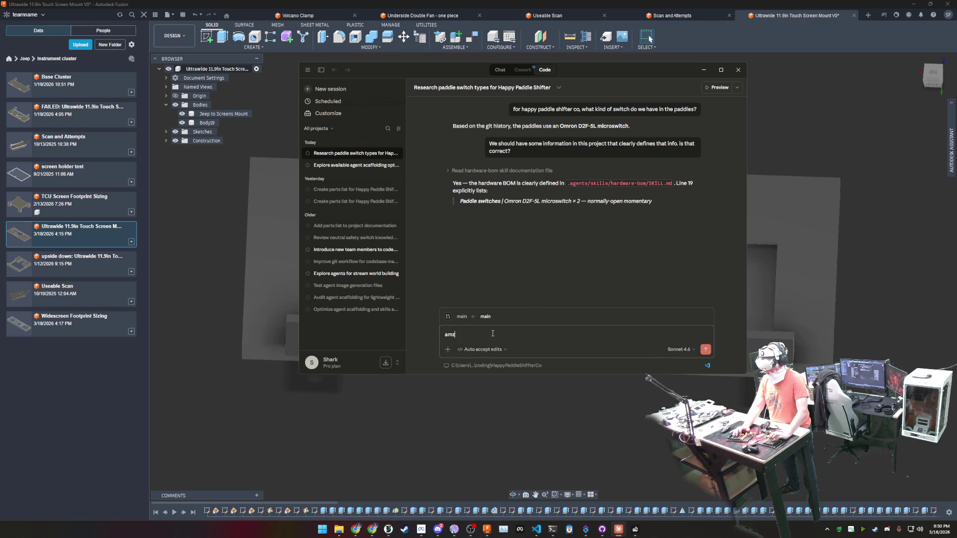
text(zing, since we can)
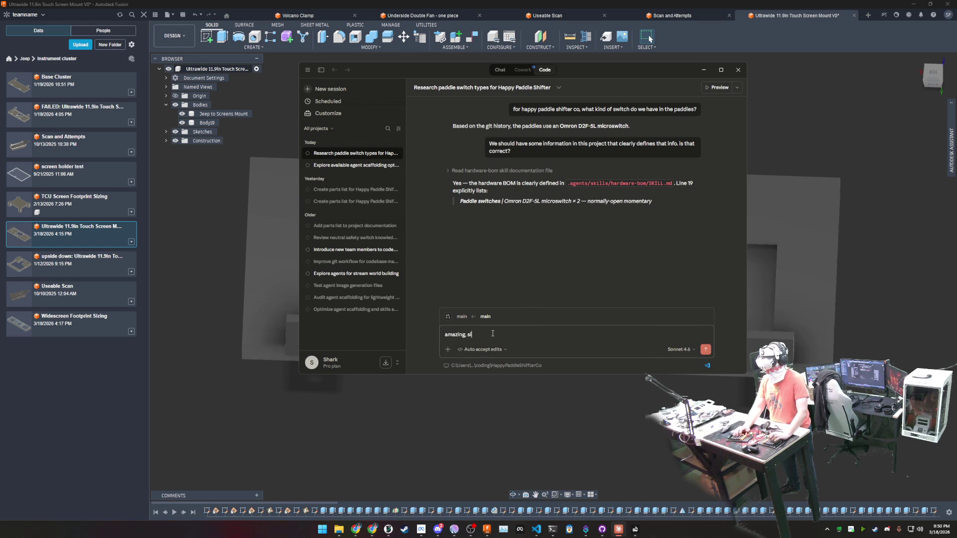
text( find)
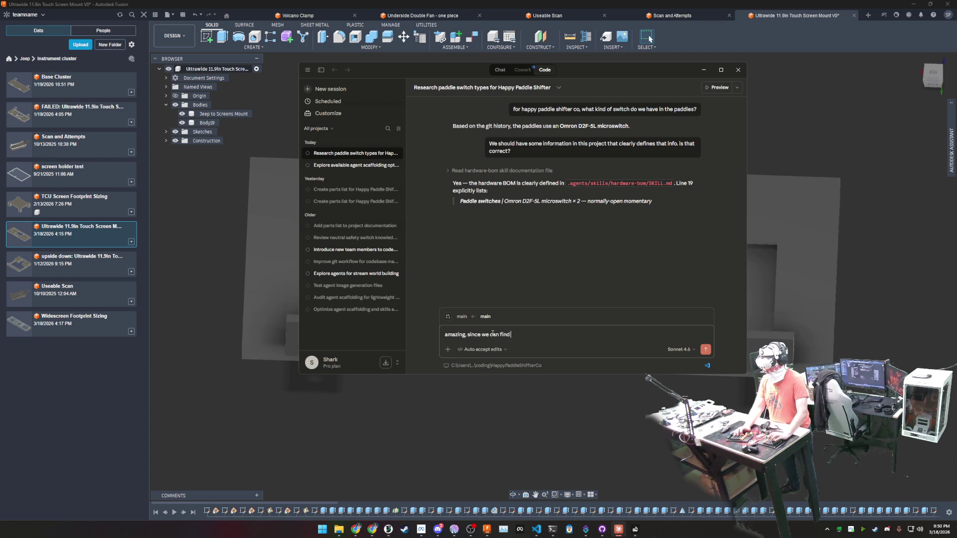
text( it in ouoject iwould)
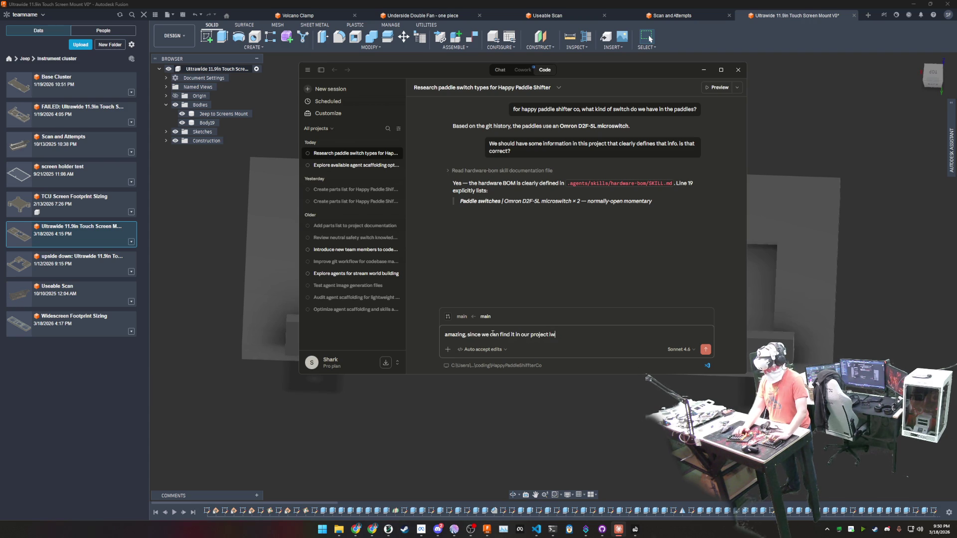
key(BackSpace)
key(BackSpace)
text(would really like)
key(BackSpace)
key(BackSpace)
key(BackSpace)
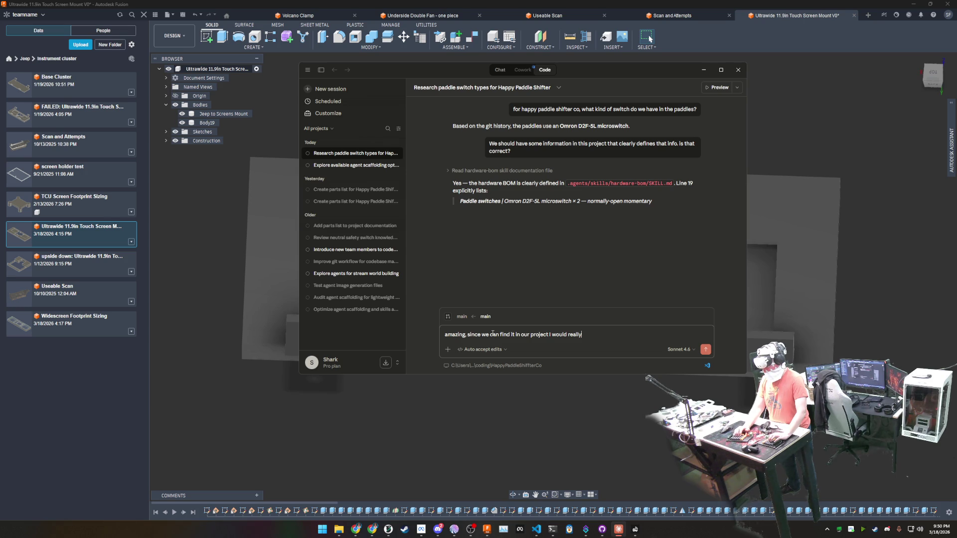
text(like to ha)
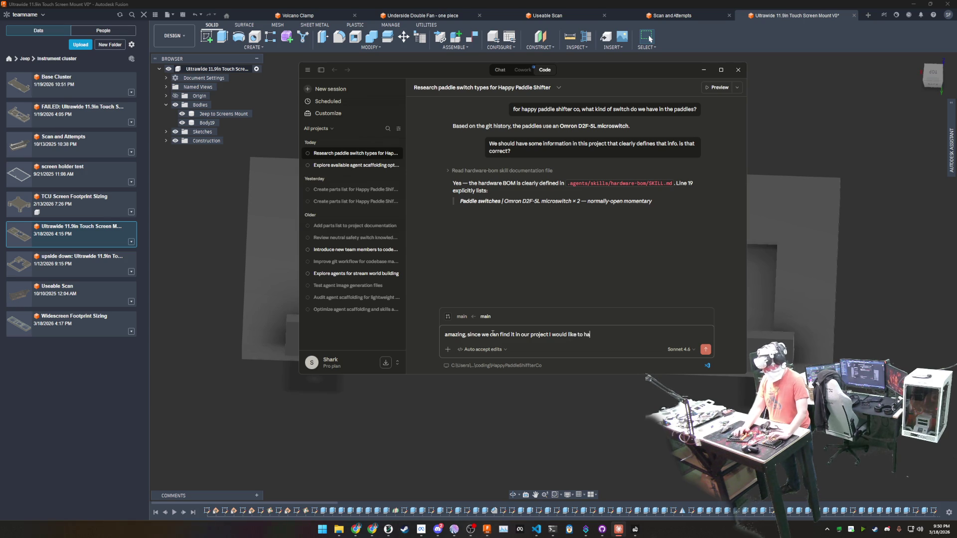
text(rden what information we have.)
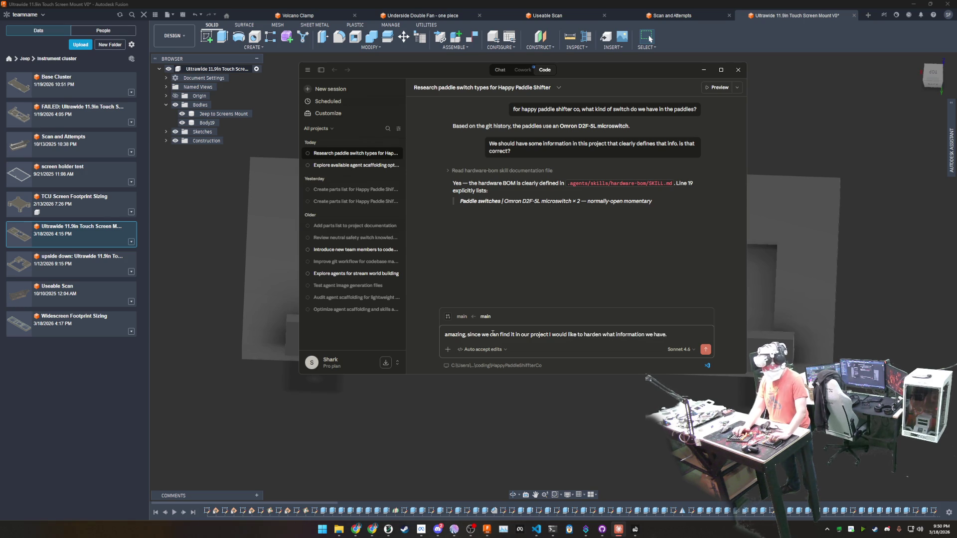
text( Lets)
text(rou)
text(uly inspect th)
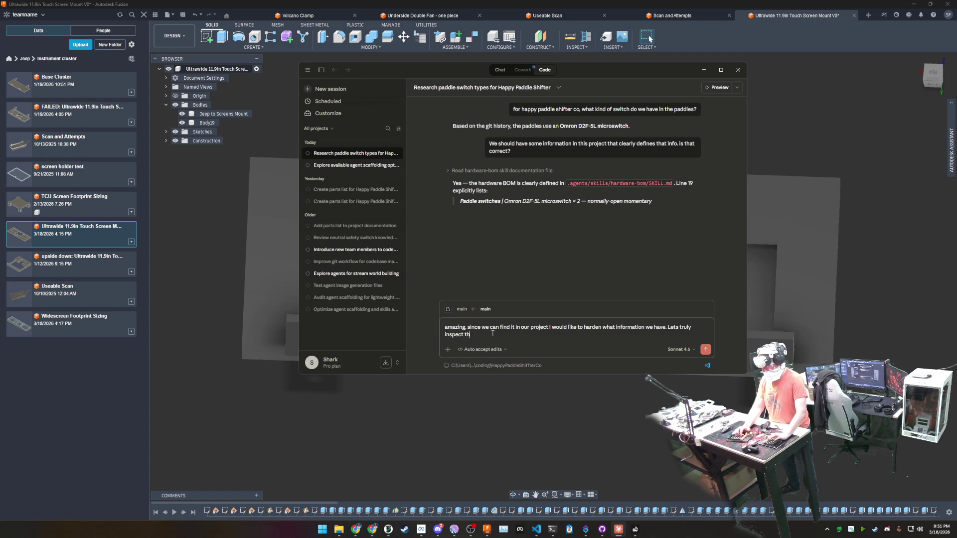
text(e capa)
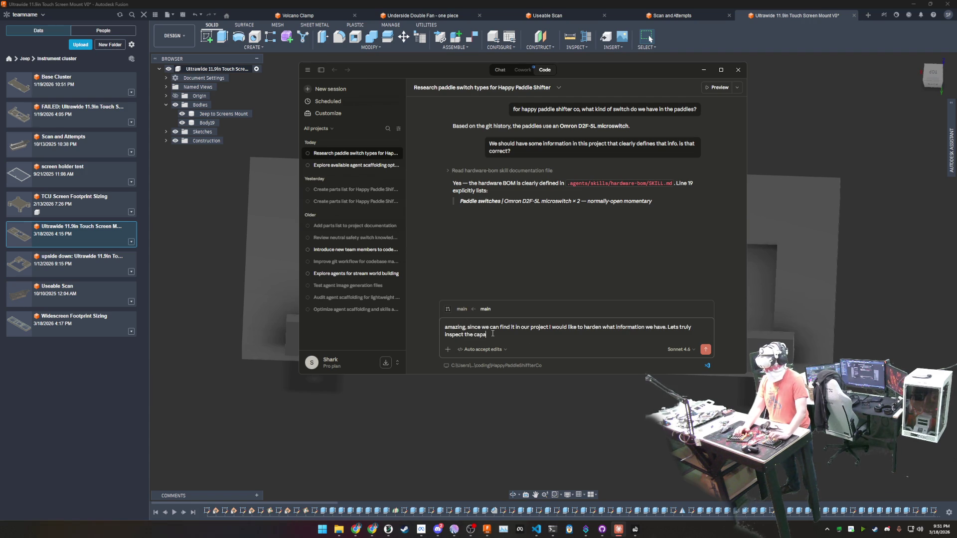
text(bilities and fe)
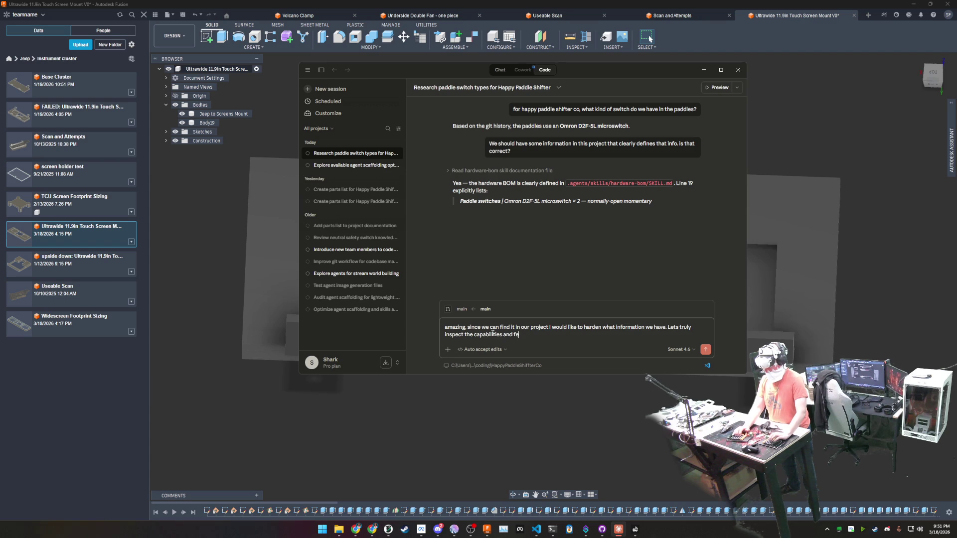
text(atures of this)
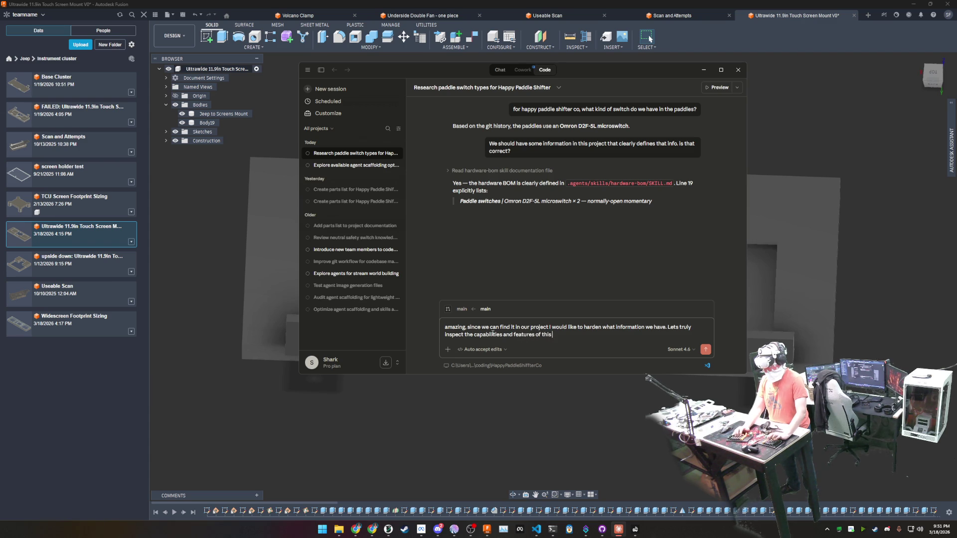
text( switch to make sure)
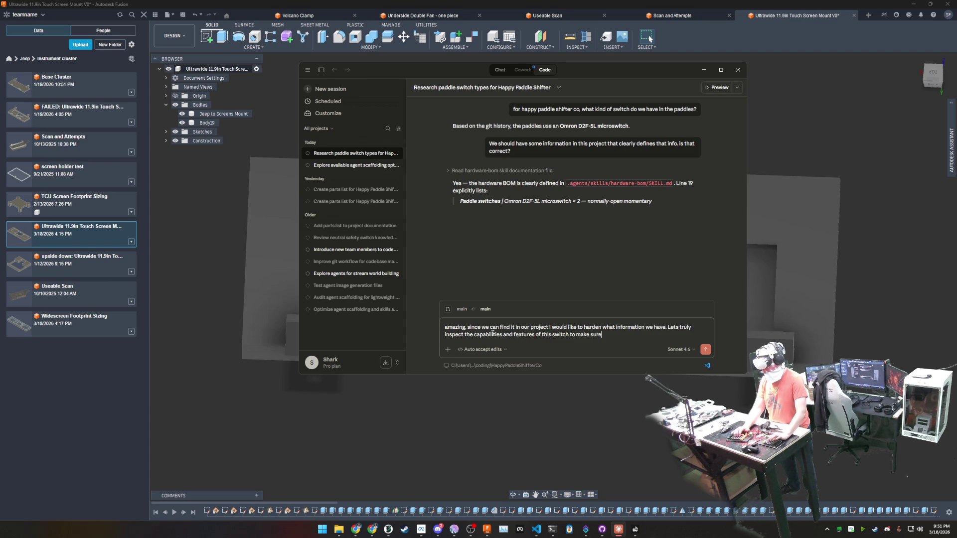
text( its ready for an)
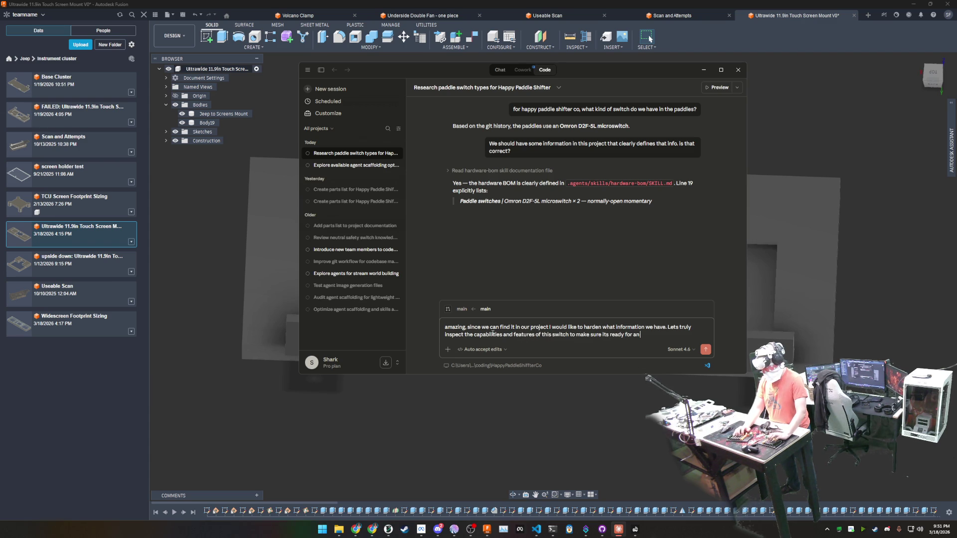
key(BackSpace)
text( motor)
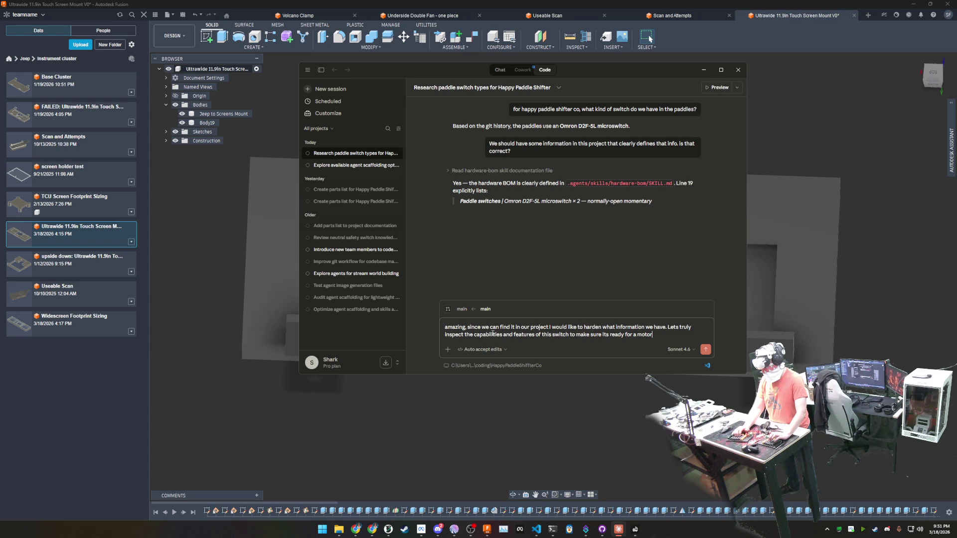
text(sport eiron)
text(ment.)
key(Return)
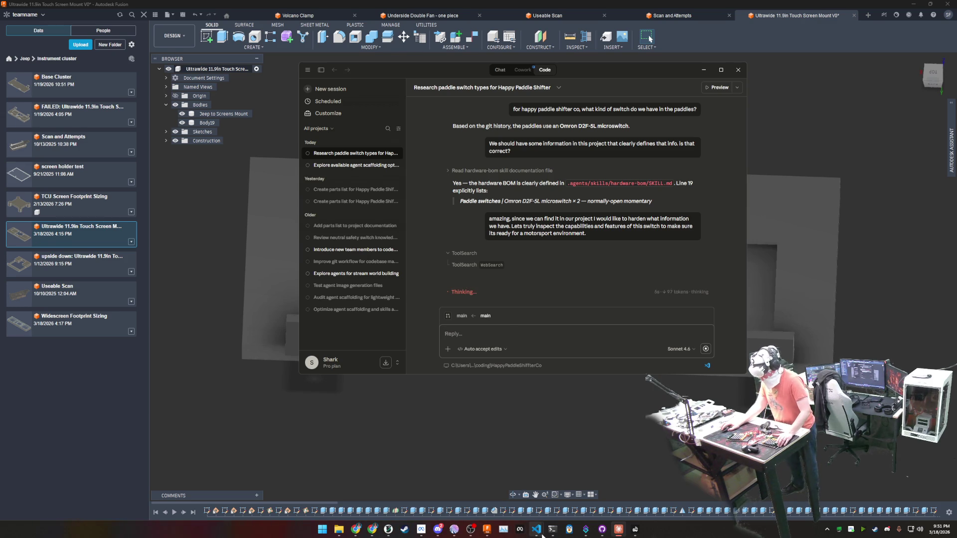
Bring Visual Studio Code forward with pedro-resolve.cs in focus.
mouse_move(542, 535)
click(461, 489)
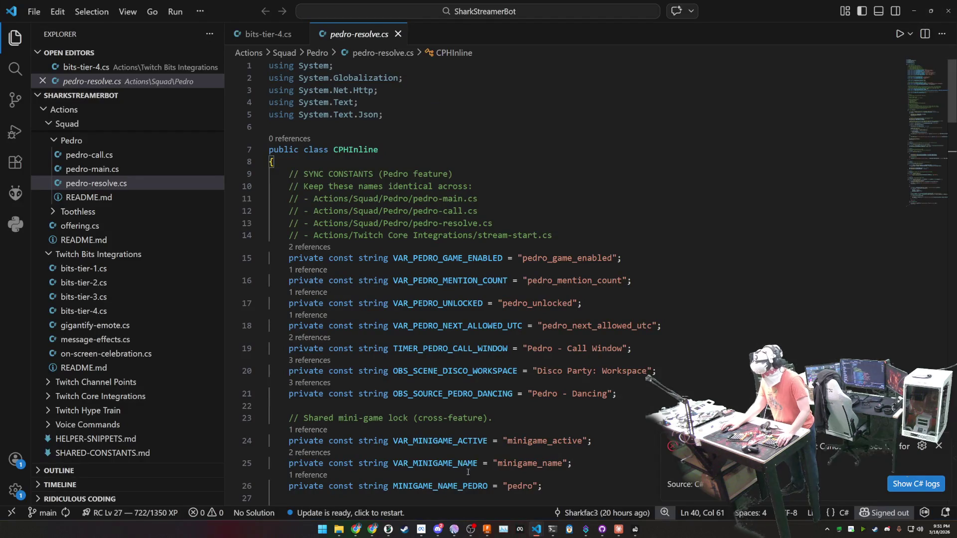
click(635, 530)
mouse_move(619, 533)
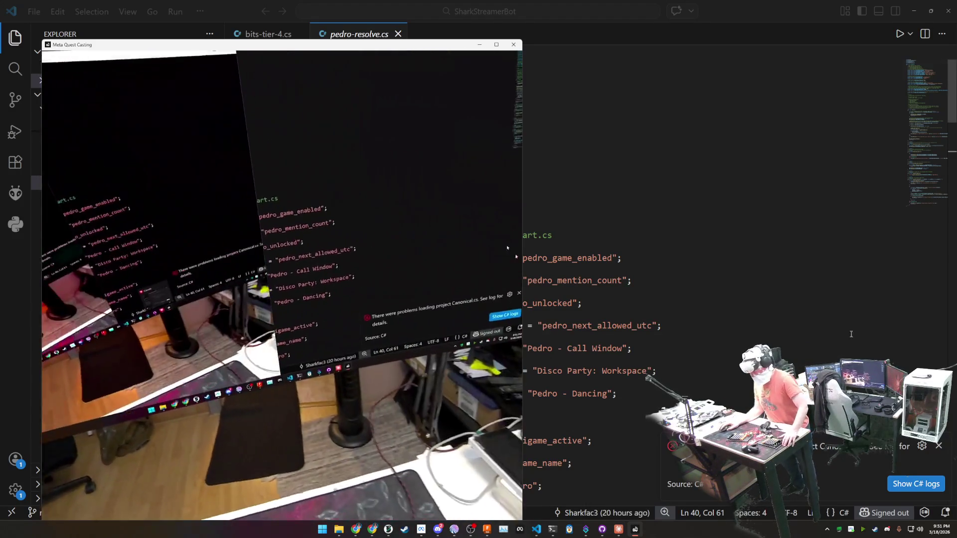
click(270, 348)
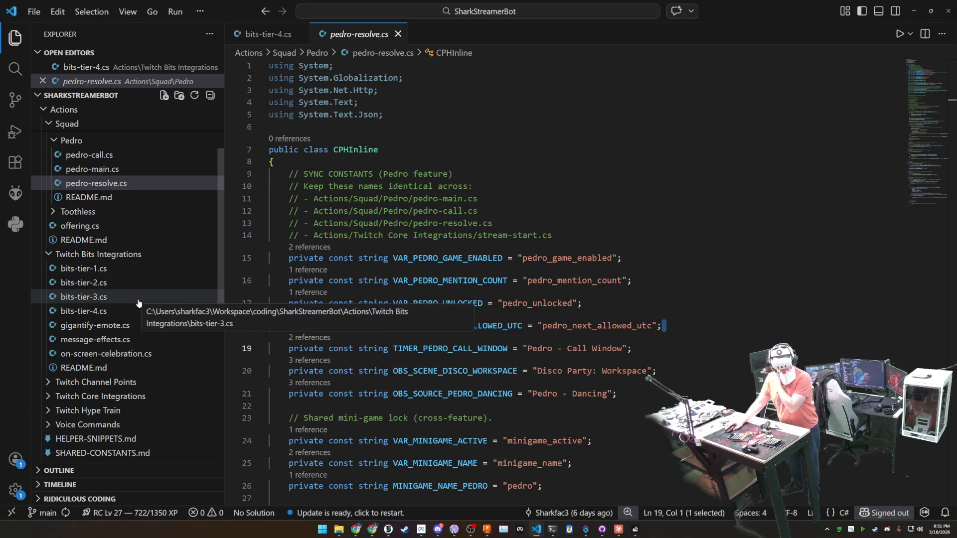
Expand the Voice Commands folder and scroll through its mode and scene scripts.
scroll(140, 313, down, 1)
click(112, 387)
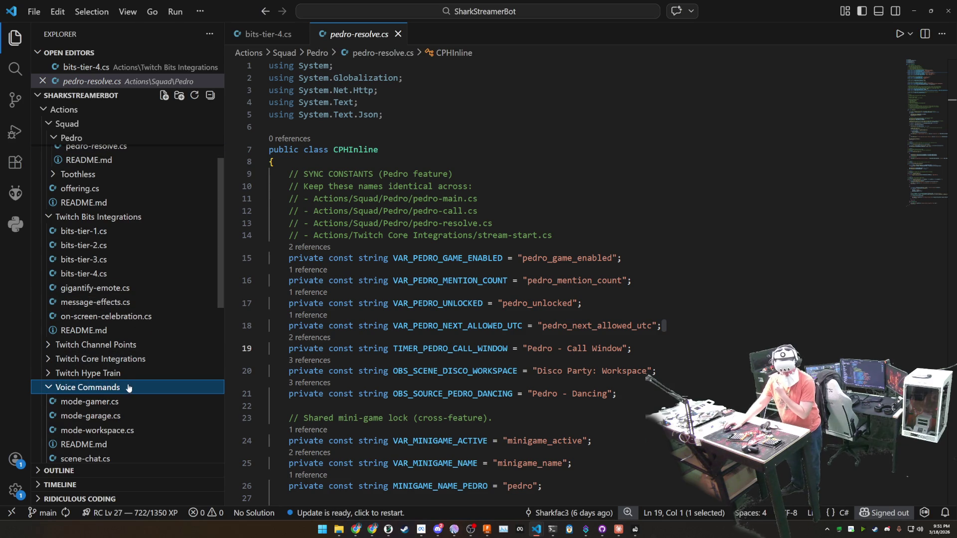
scroll(129, 389, down, 1)
scroll(130, 394, down, 2)
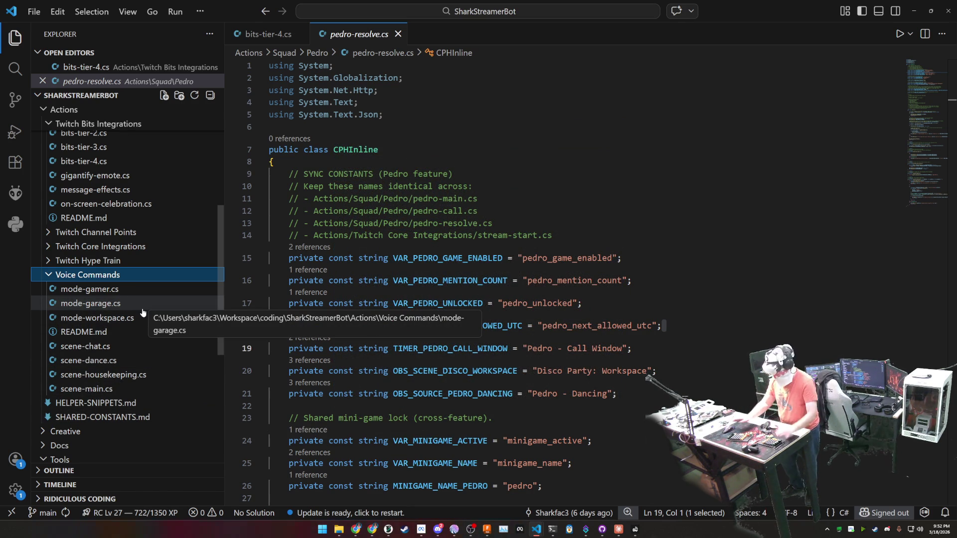
Copy all of scene-dance.cs into Streamer.bot's Execute C# Code editor for Scene Swap - Dance.
click(140, 359)
click(375, 308)
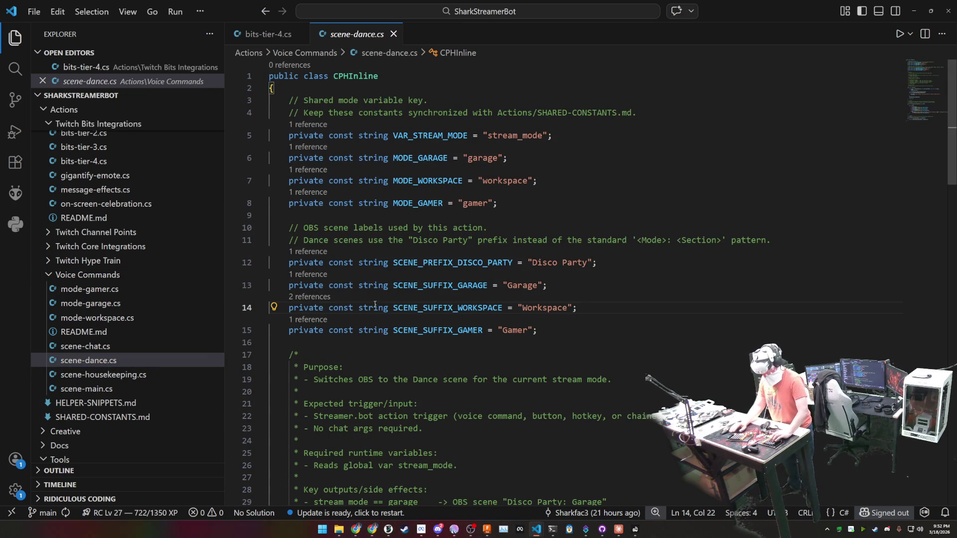
key(ctrl+a)
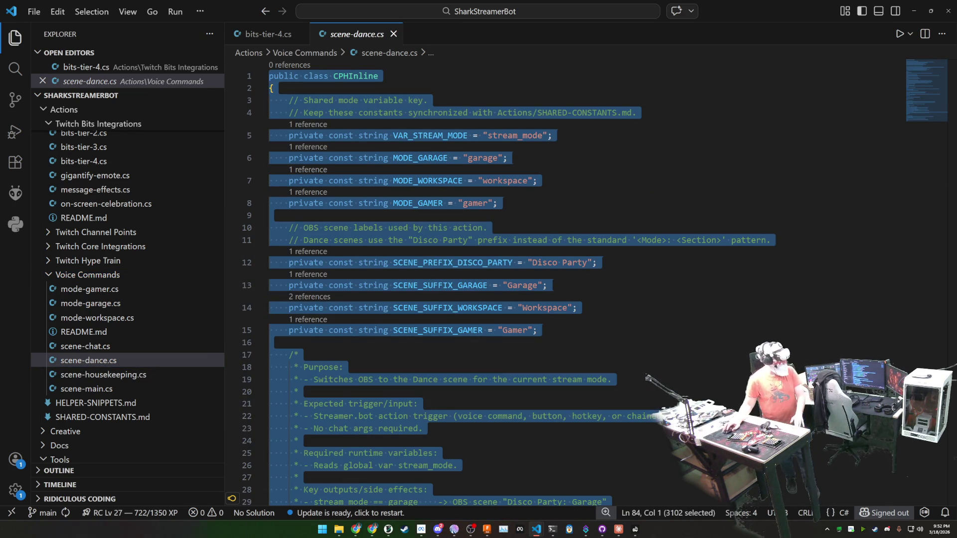
key(alt+Tab)
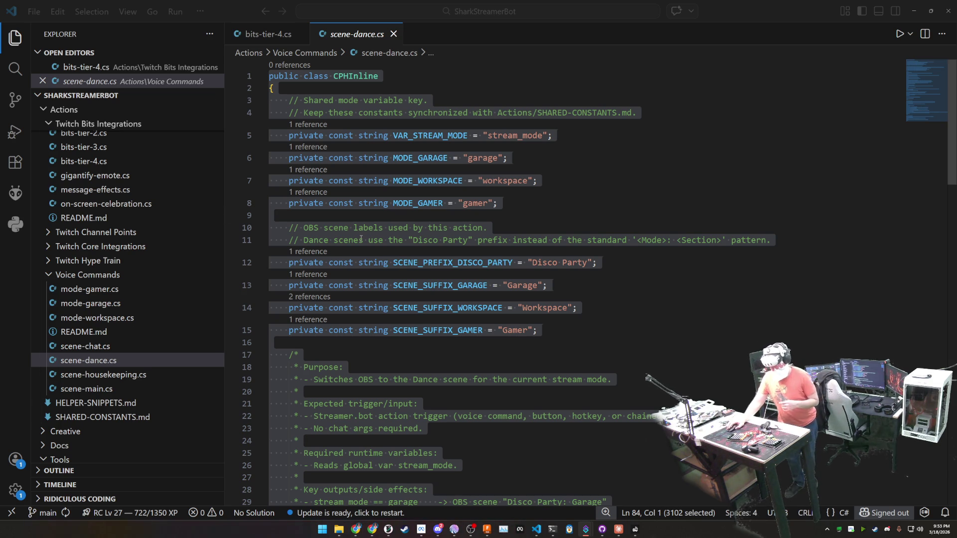
right_click(361, 240)
key(alt+Tab)
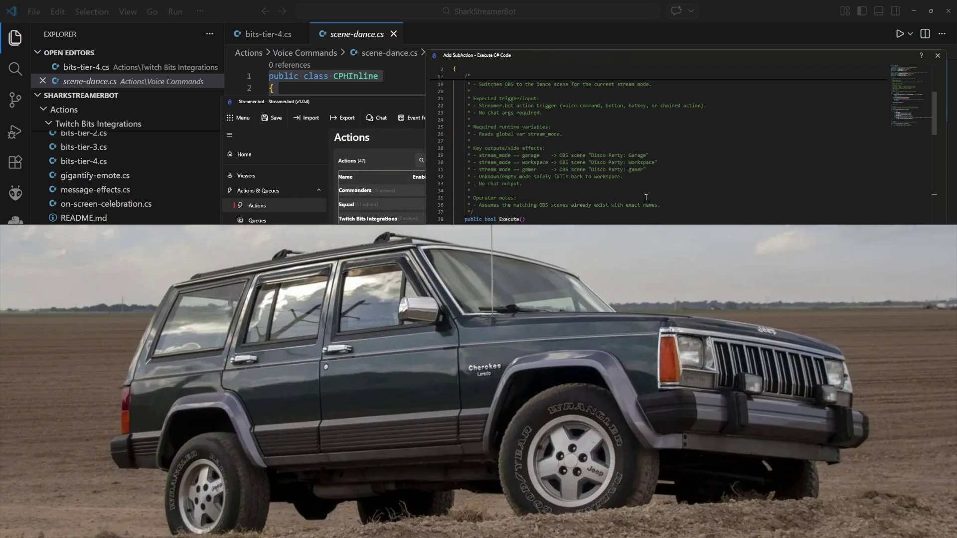
Compile the pasted dance-scene C# code and save it as the action's Execute Code sub-action.
scroll(646, 198, down, 10)
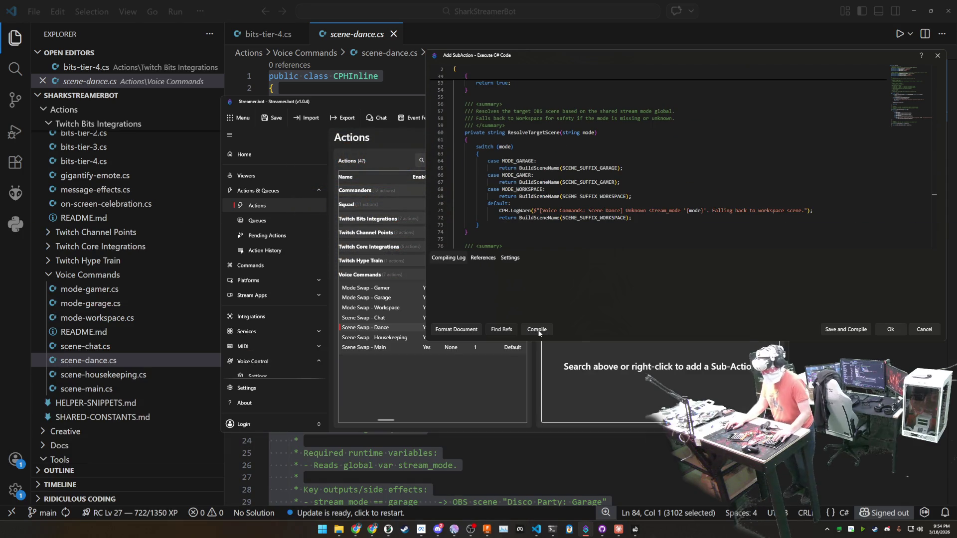
click(536, 330)
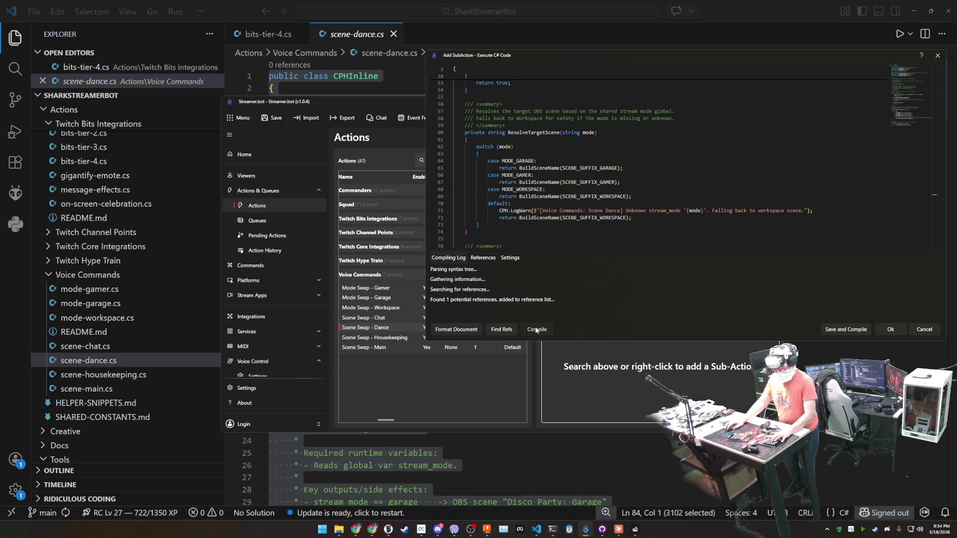
click(853, 329)
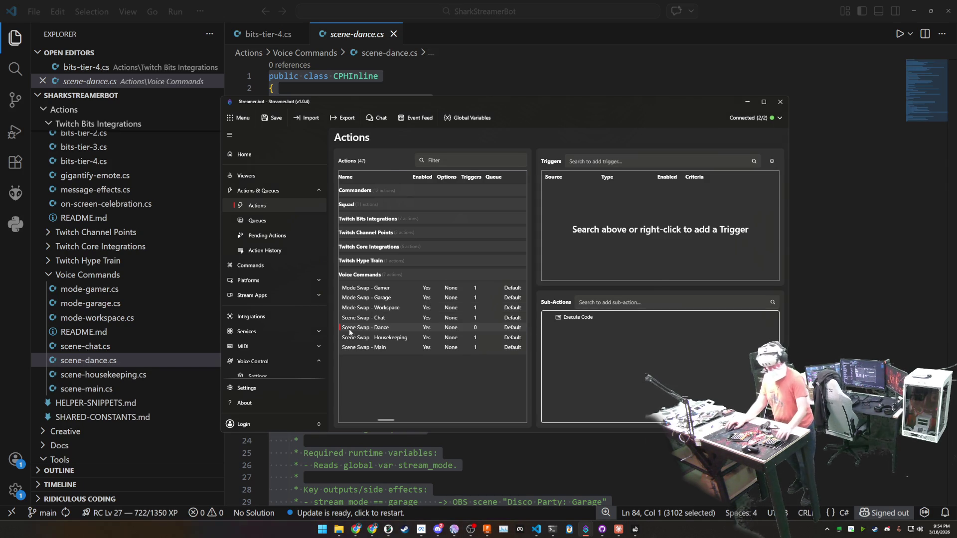
scroll(276, 359, down, 2)
Add a voice command named 'Scene Swap - Dance' with the phrase 'max its time for dance'.
click(262, 339)
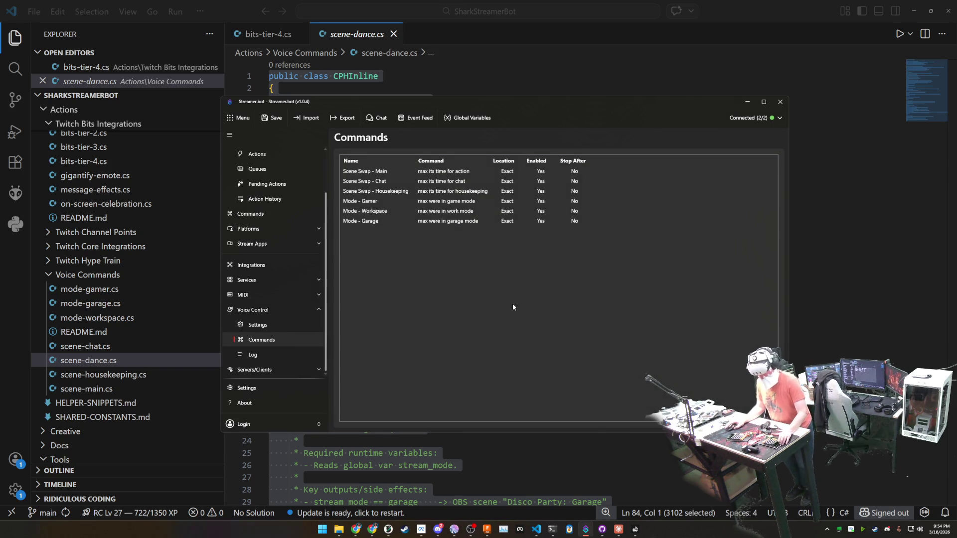
right_click(387, 252)
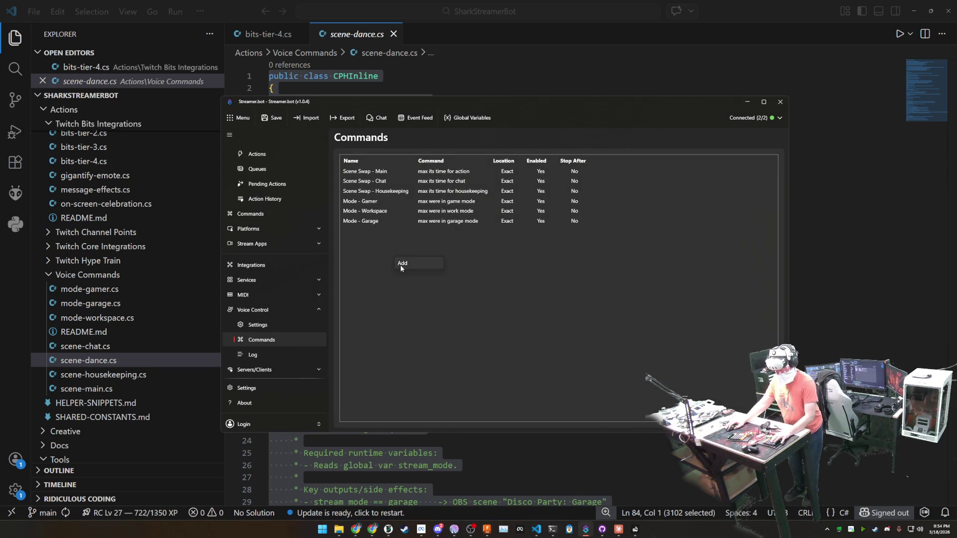
click(400, 265)
text(Scene Swap - Dance)
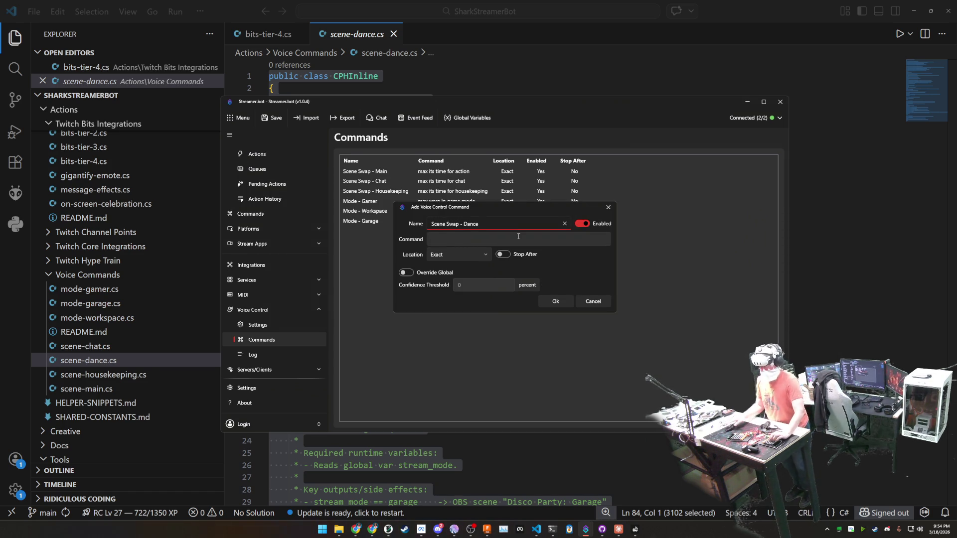
click(482, 240)
text(max its time for dance)
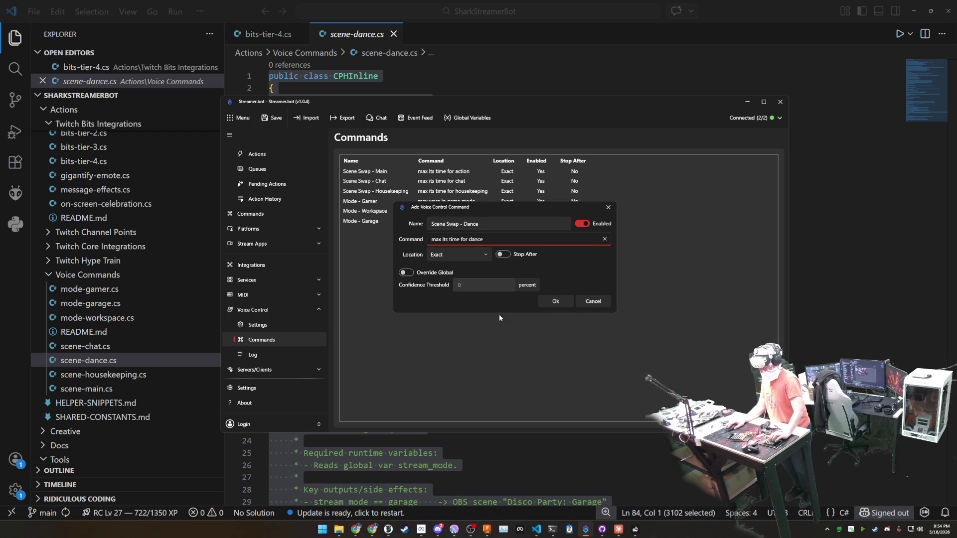
click(555, 302)
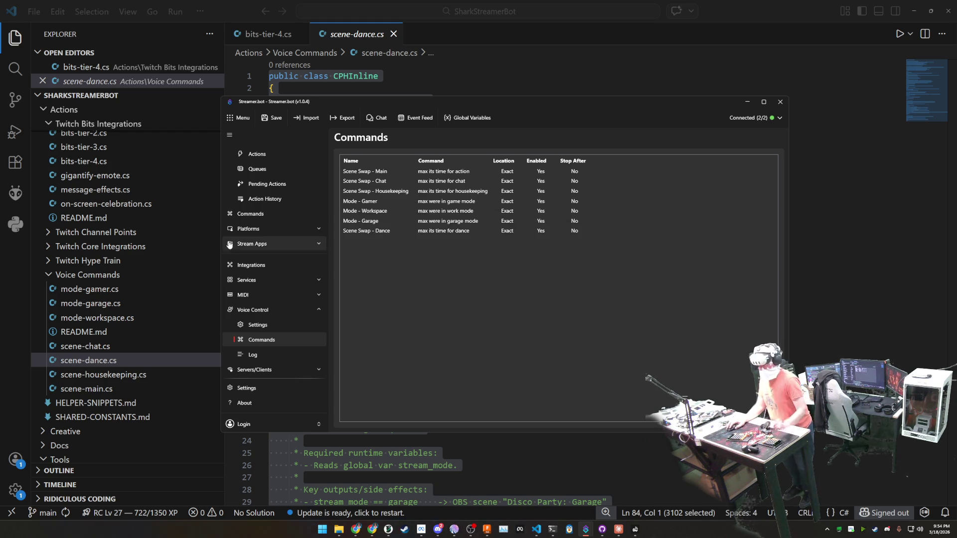
scroll(255, 199, up, 2)
Give the Scene Swap - Dance action a Core > Voice Control > Command trigger using the Scene Swap - Dance command.
click(257, 190)
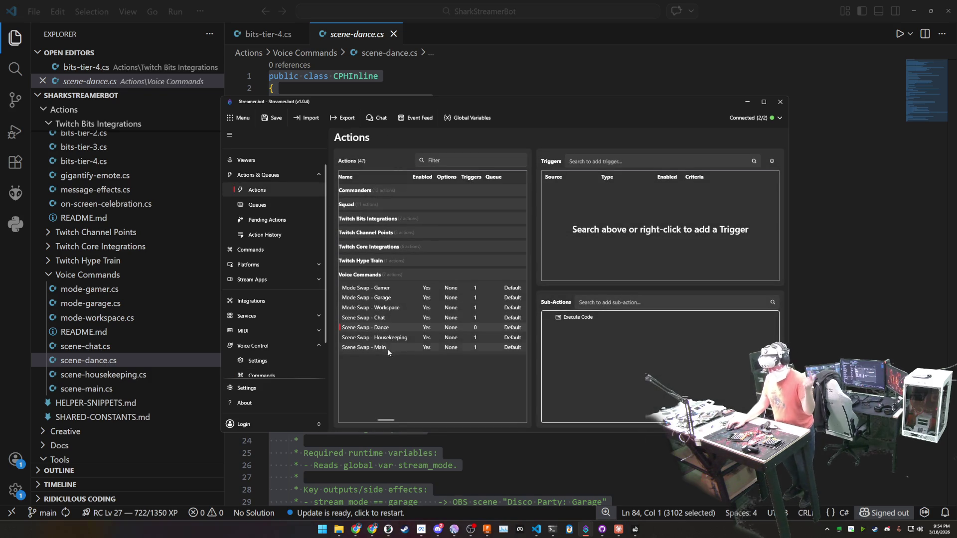
right_click(600, 213)
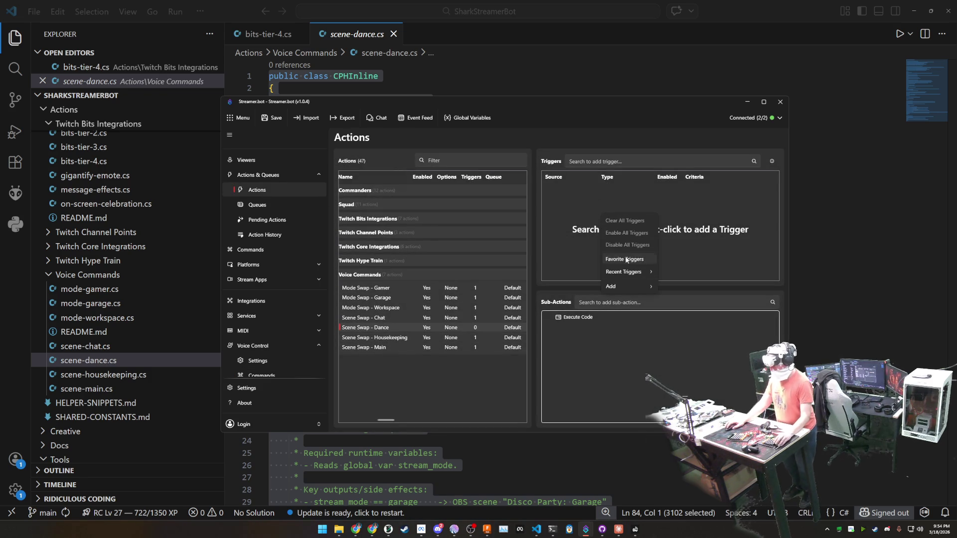
mouse_move(630, 271)
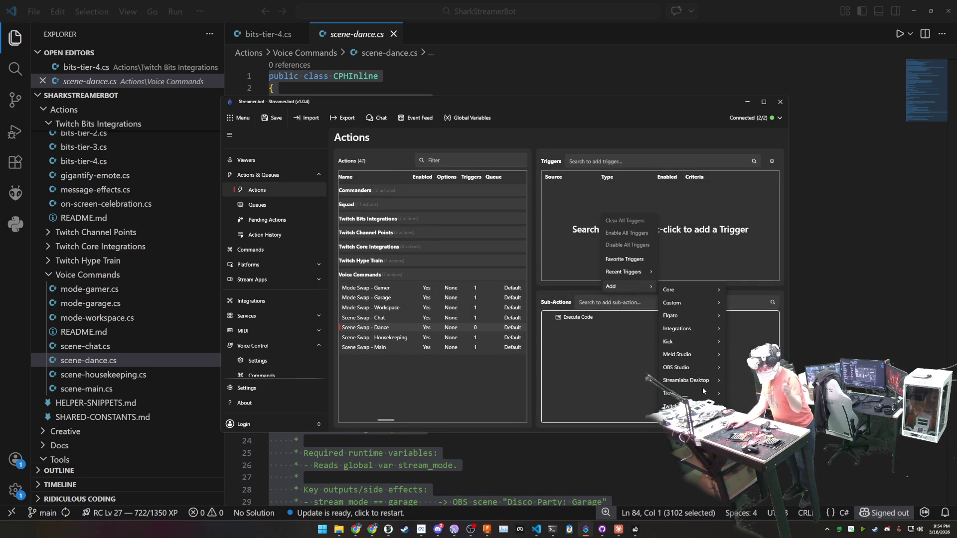
mouse_move(697, 288)
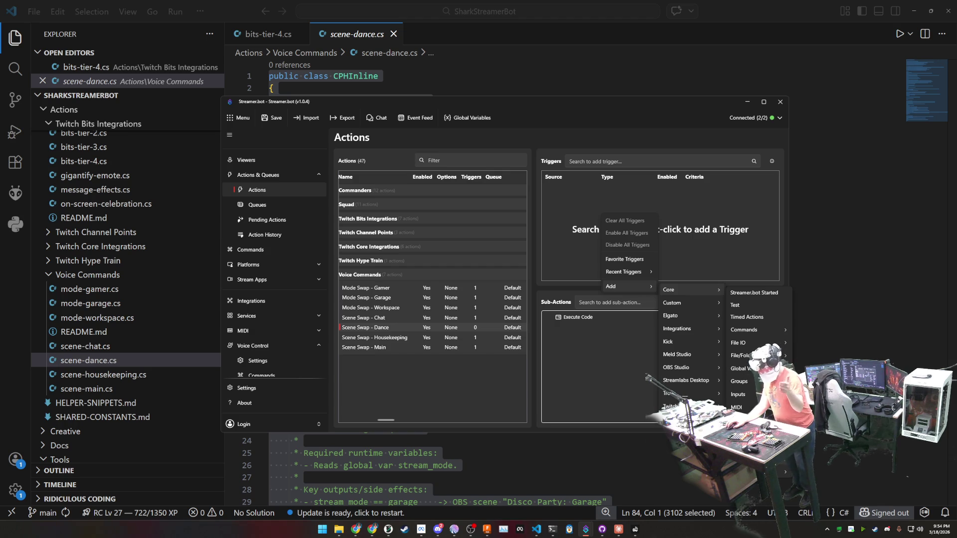
click(745, 329)
click(468, 252)
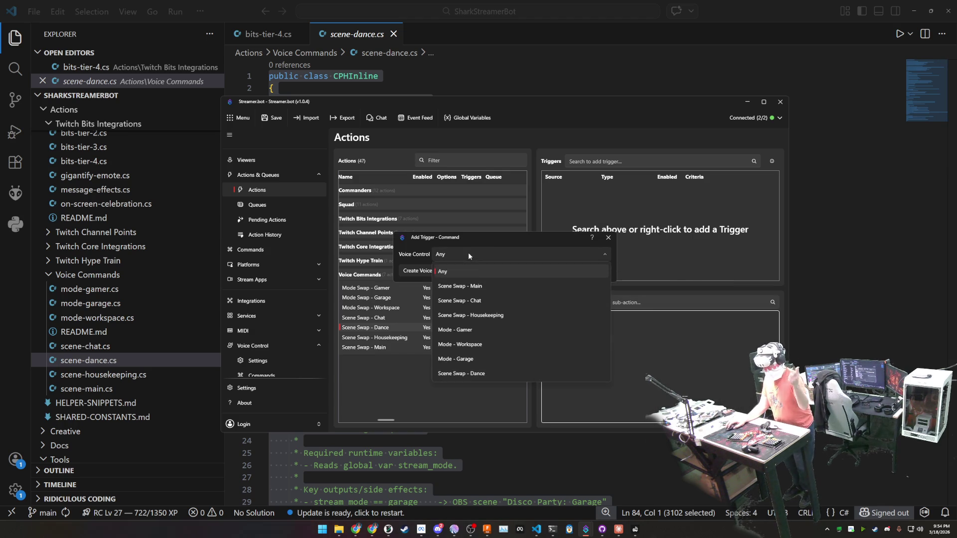
click(498, 374)
click(556, 271)
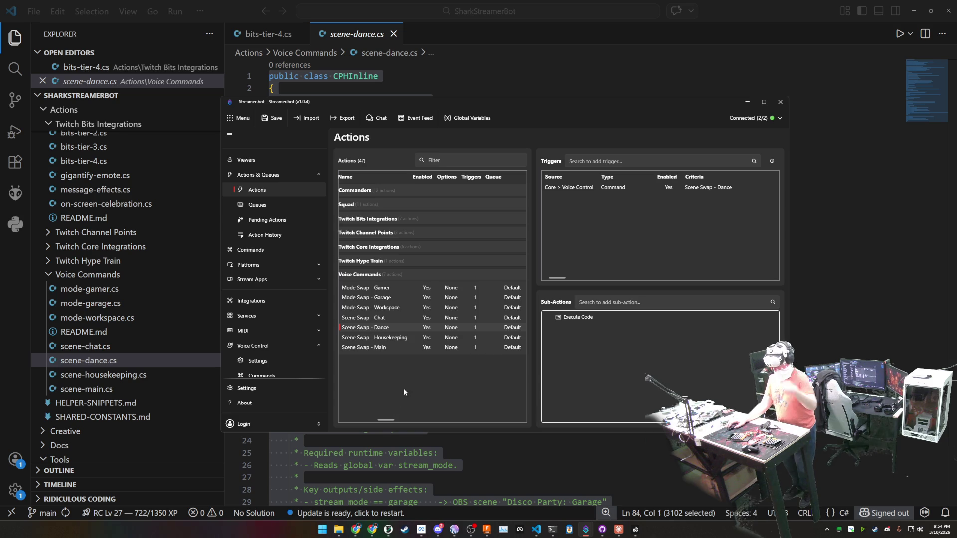
Bring the VS Code editor back in front of Streamer.bot.
click(496, 81)
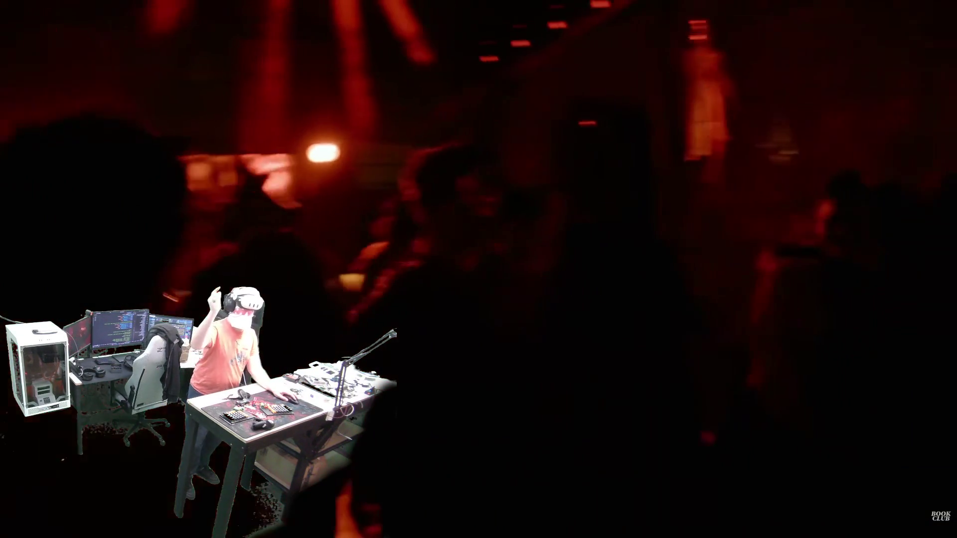
Close scene-dance.cs and bits-tier-4.cs, then collapse the Voice Commands folder in the Explorer.
key(ctrl+w)
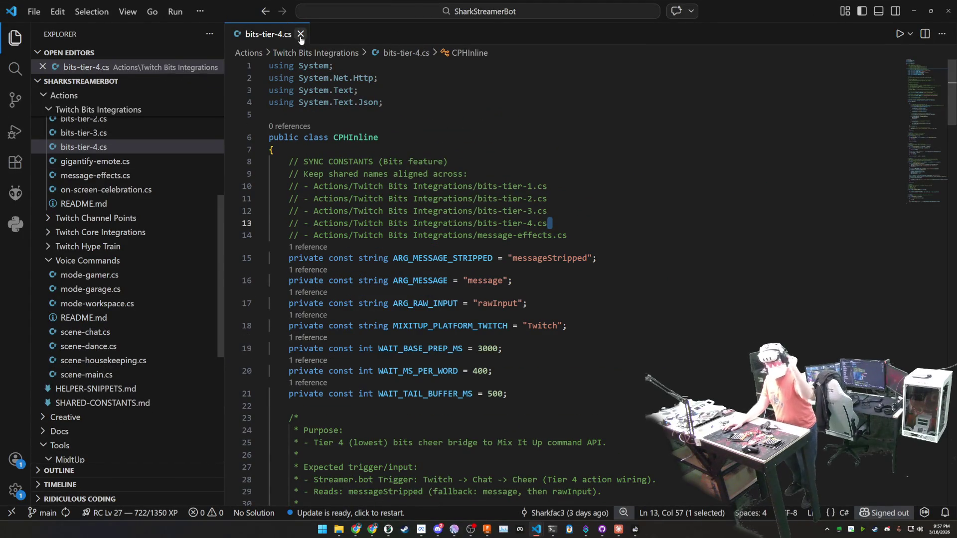
click(300, 35)
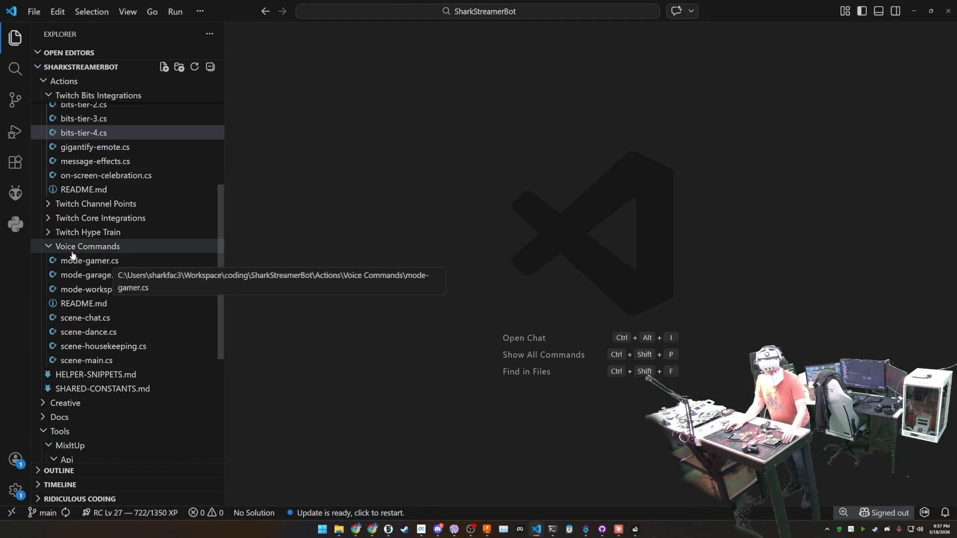
click(50, 246)
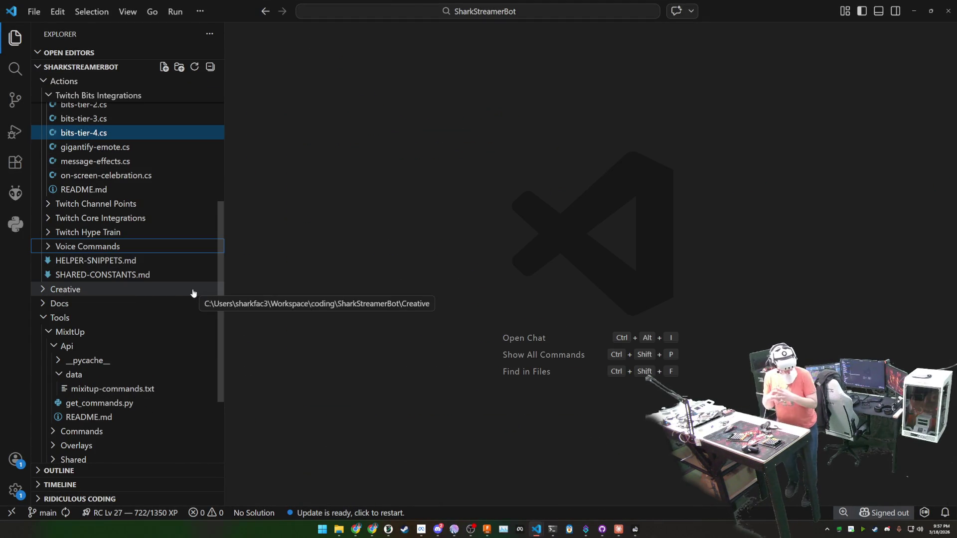
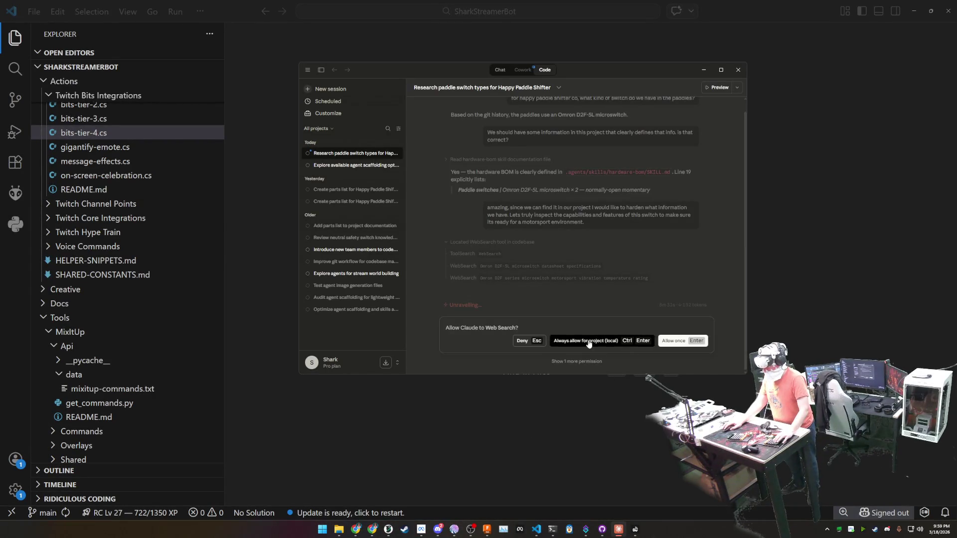
Allow Claude's web search for the Omron D2F-5L datasheet, then hide the Claude window.
key(ctrl+Return)
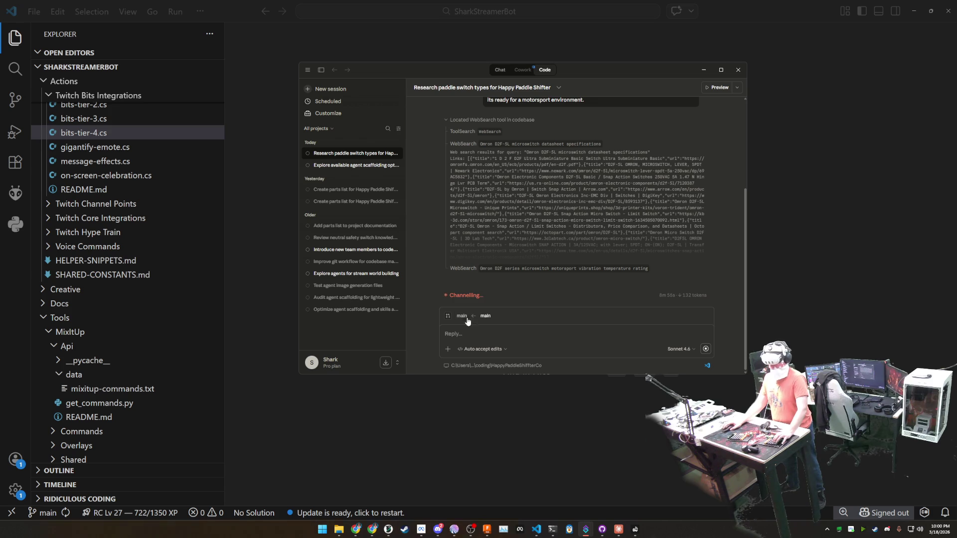
click(261, 185)
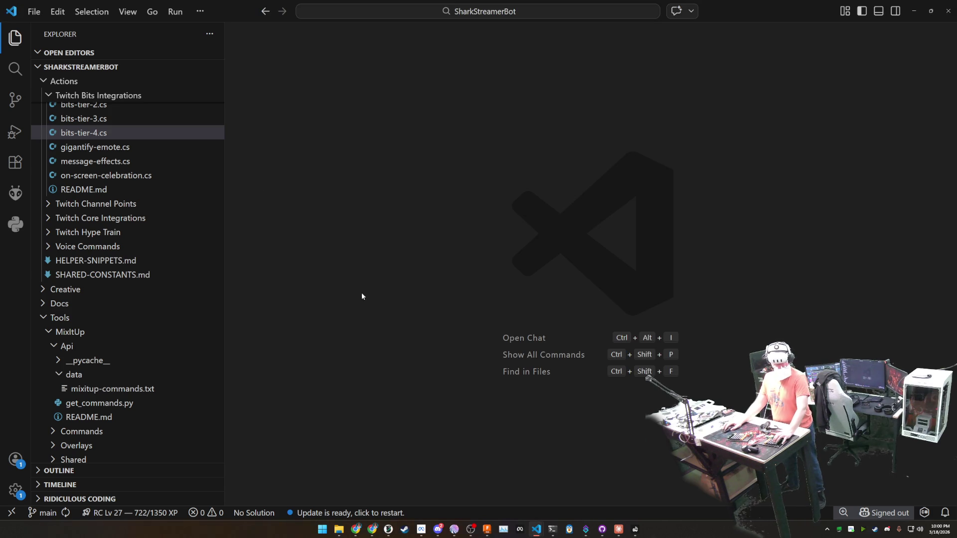
Start the WSL shell in PowerShell, then move the terminal up-left and enlarge it.
click(557, 531)
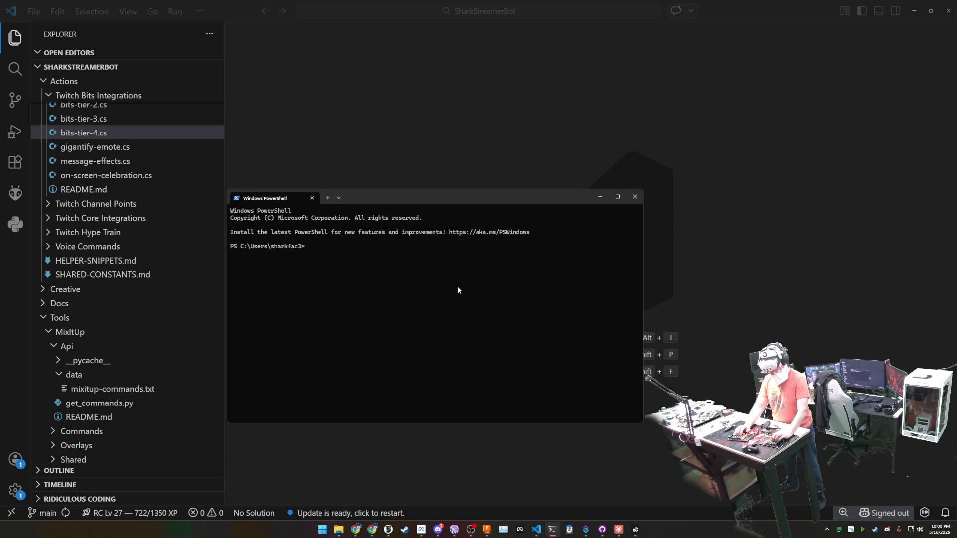
text(wsl)
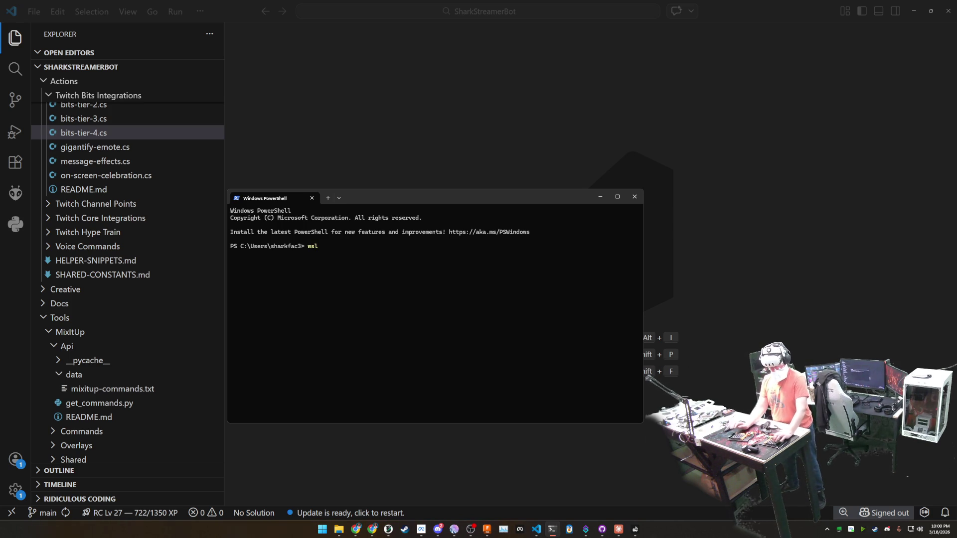
key(Return)
drag(378, 197, 338, 114)
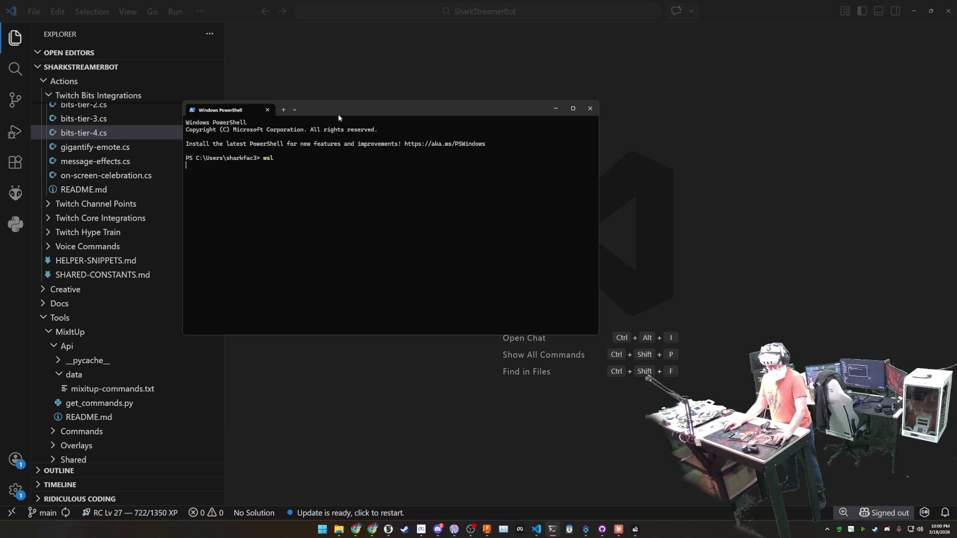
drag(599, 336, 677, 364)
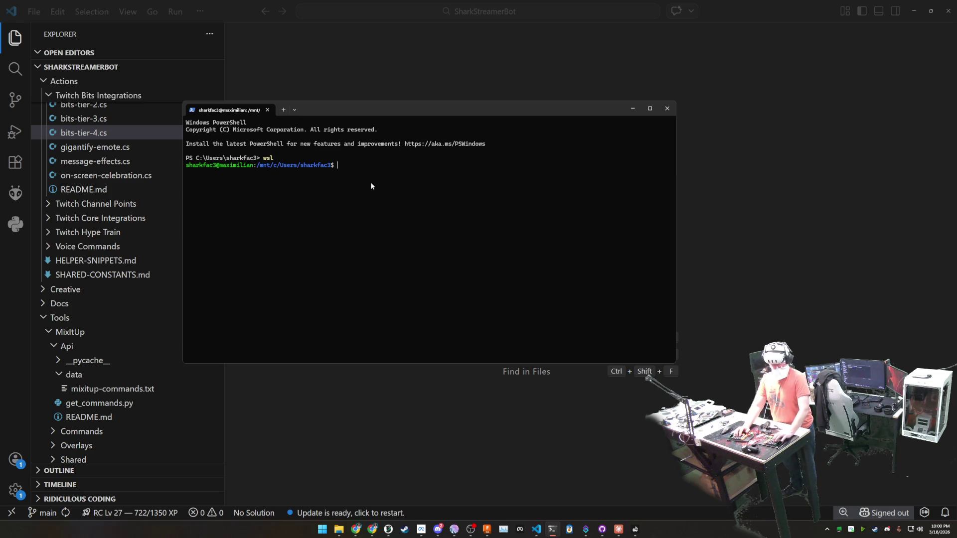
Go into Workspace/coding/SharkStreamerBot, listing each folder's contents, and launch pi there.
text(cd Workspace/coding/ls)
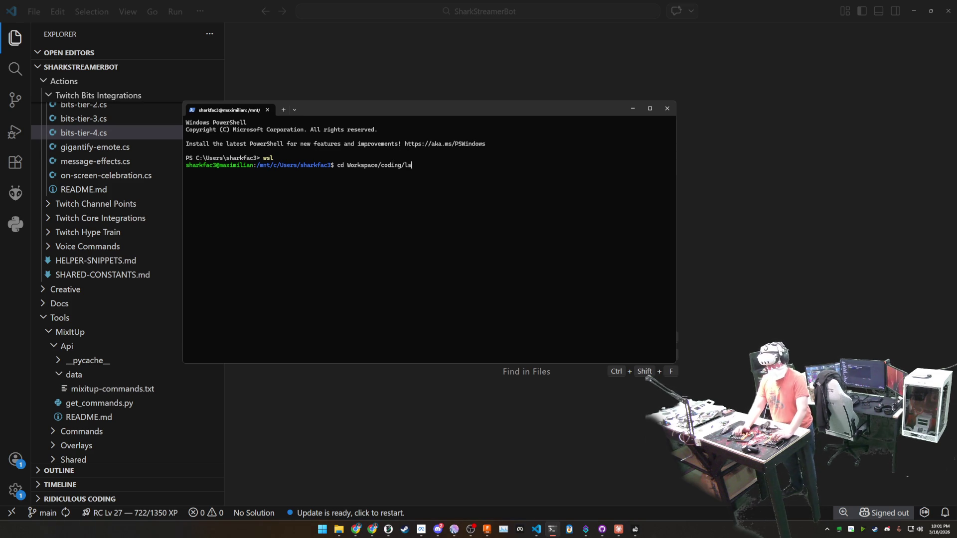
key(Return)
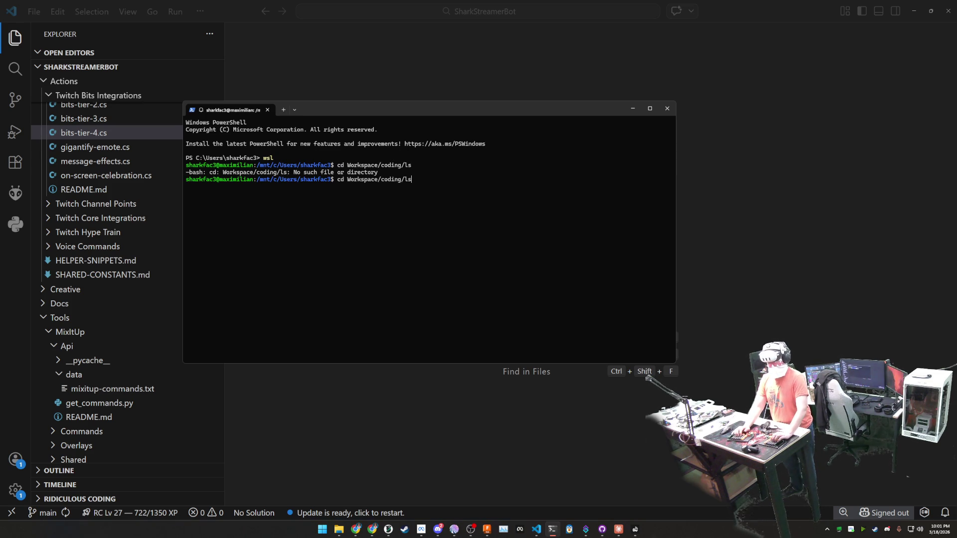
text(ls)
key(Return)
text(cd SharkStreamerBot/)
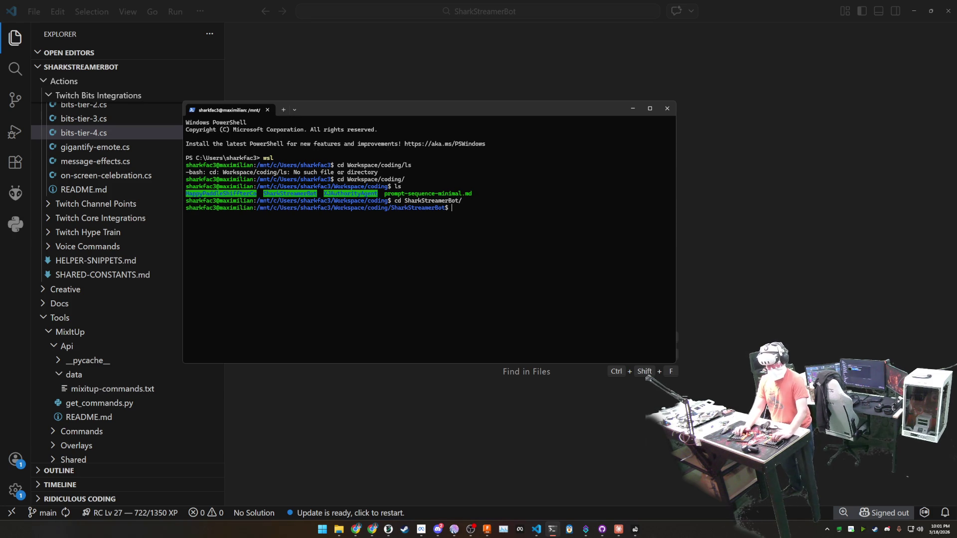
text(ls)
key(Return)
text(pi)
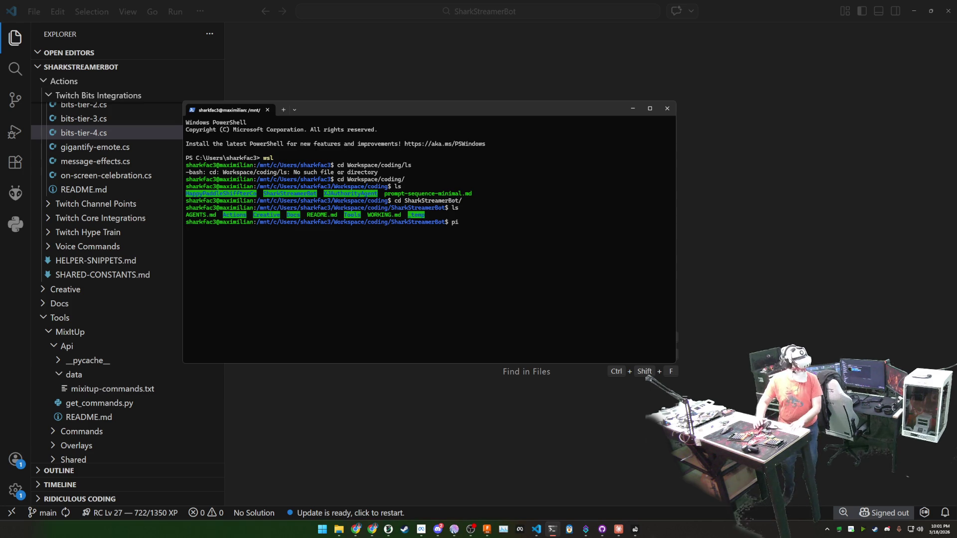
key(Return)
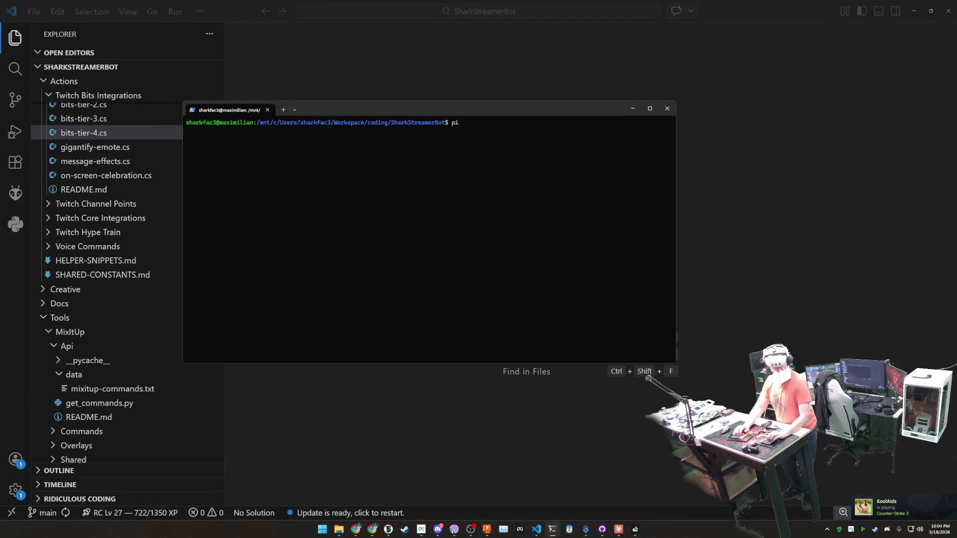
Relaunch pi in the SharkStreamerBot folder after clearing the terminal.
key(Return)
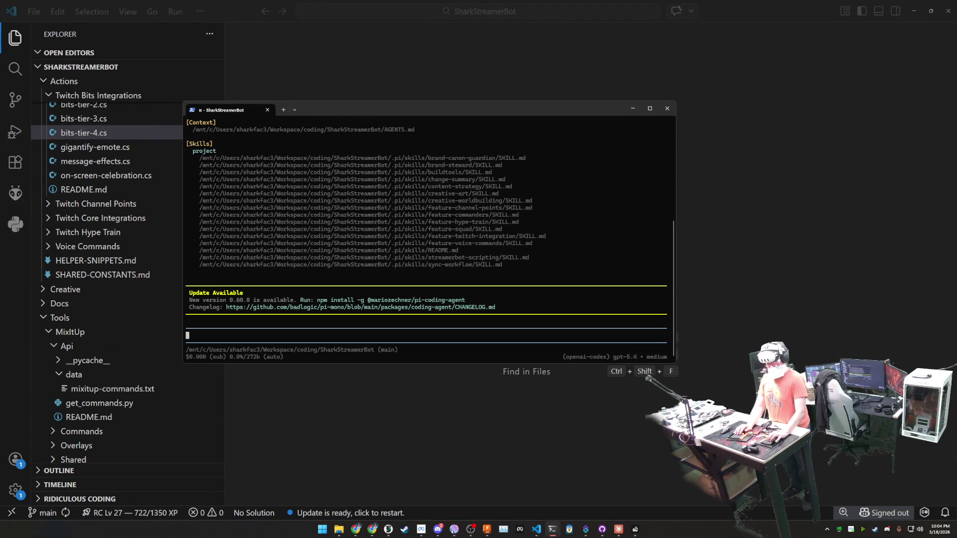
key(ctrl+c)
text(npm install -g @mariozechner/pi-coding-agent)
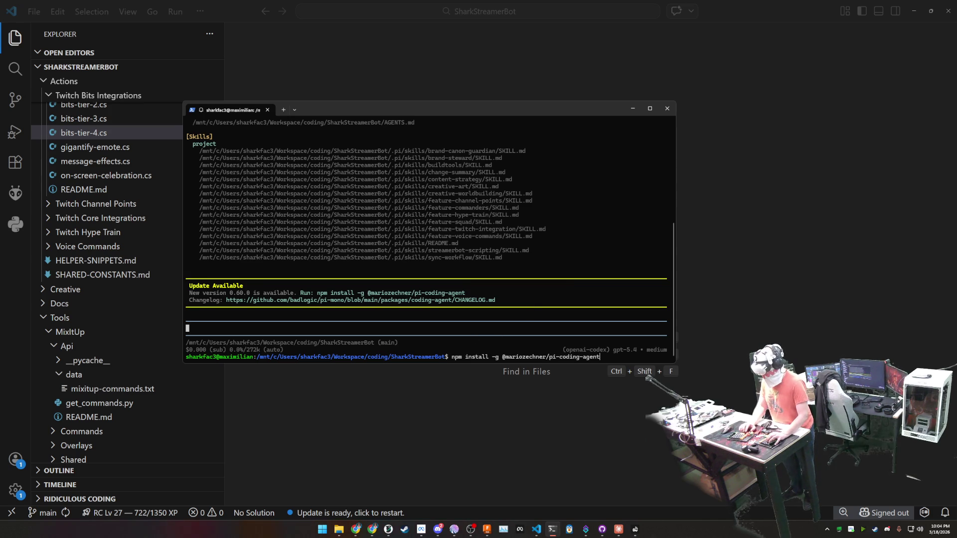
key(Return)
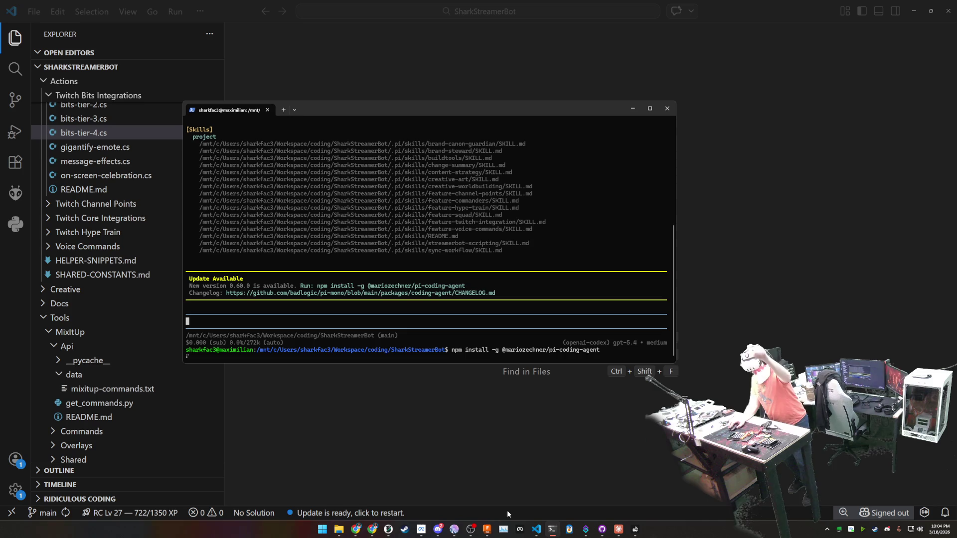
Always allow Claude's Omron D2F datasheet fetch for this project, then return to Fusion.
click(487, 527)
click(620, 529)
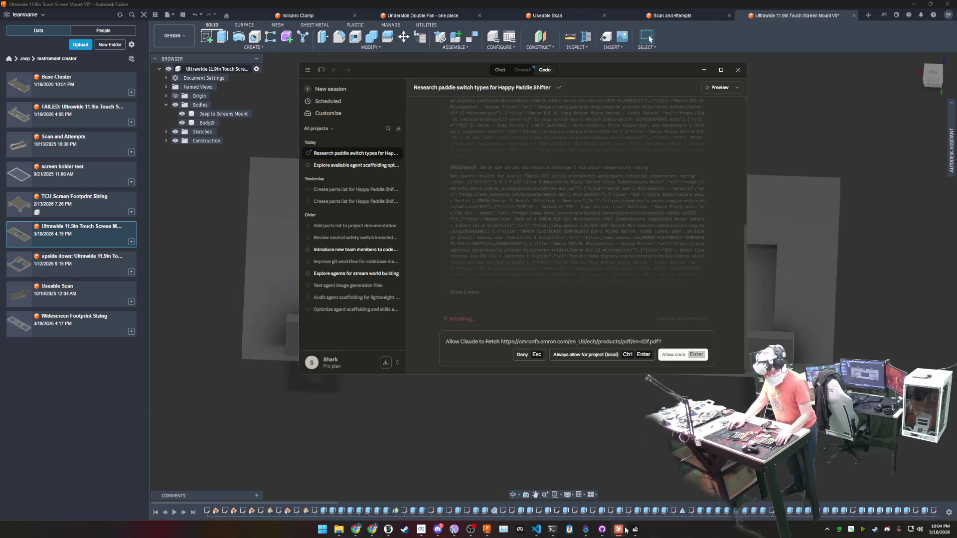
click(606, 354)
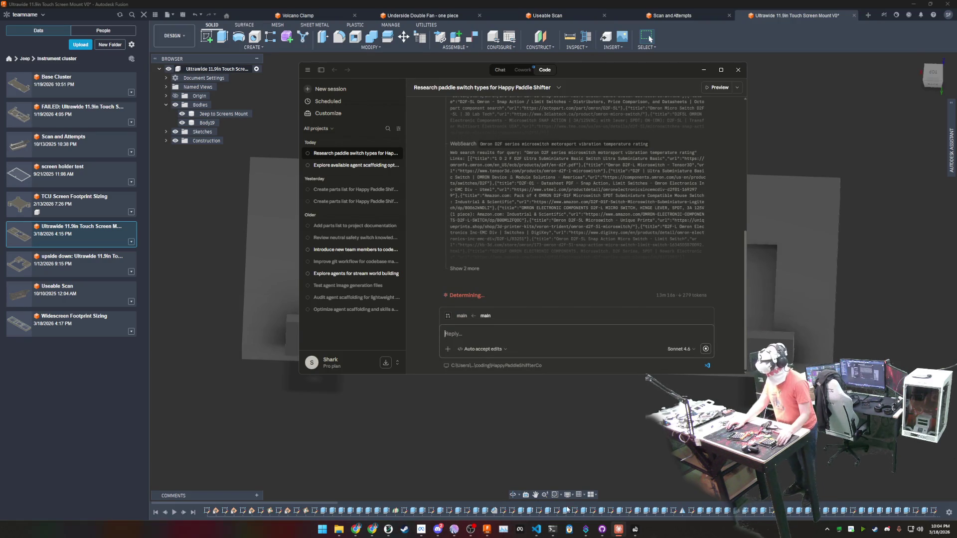
mouse_move(598, 531)
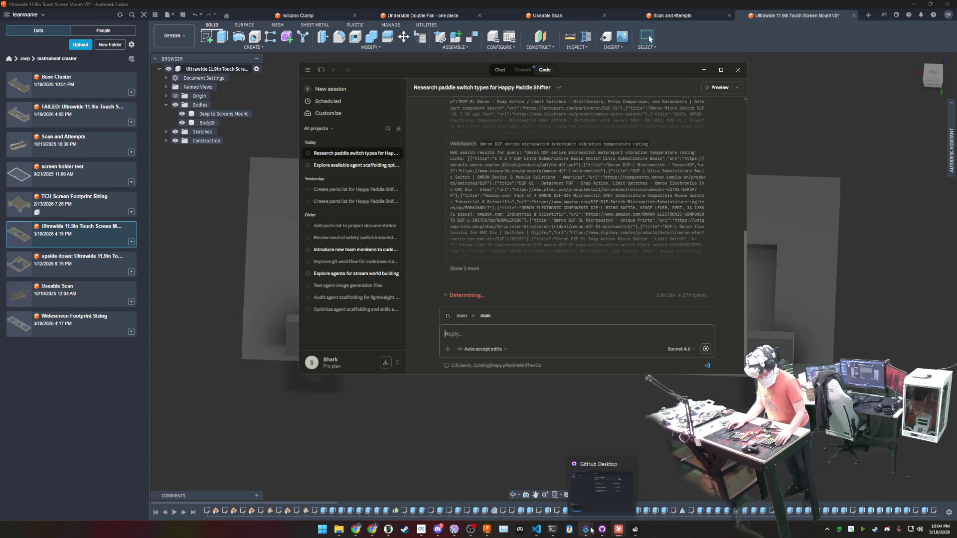
click(487, 529)
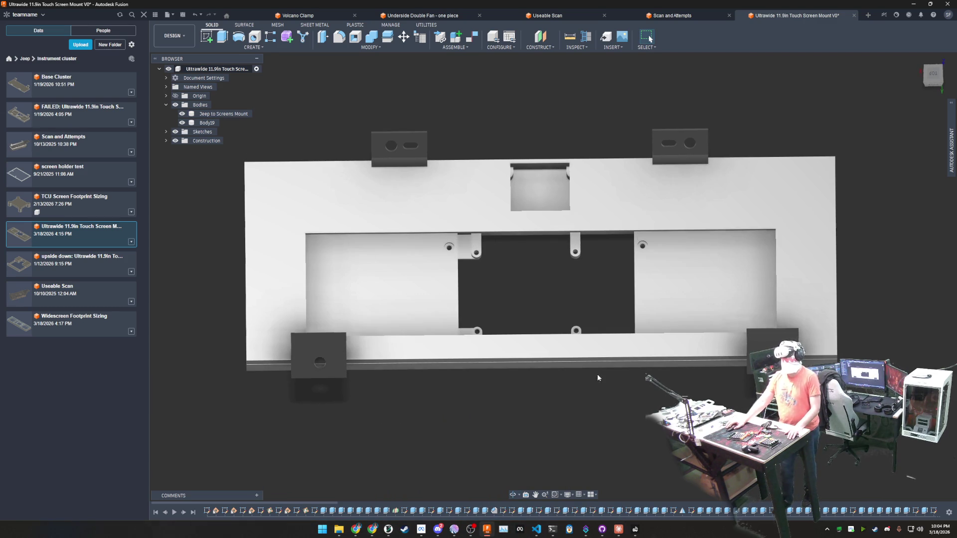
Expand the Sketches folder and briefly show Sketch63 while orbiting to the part's underside.
scroll(922, 513, down, 5)
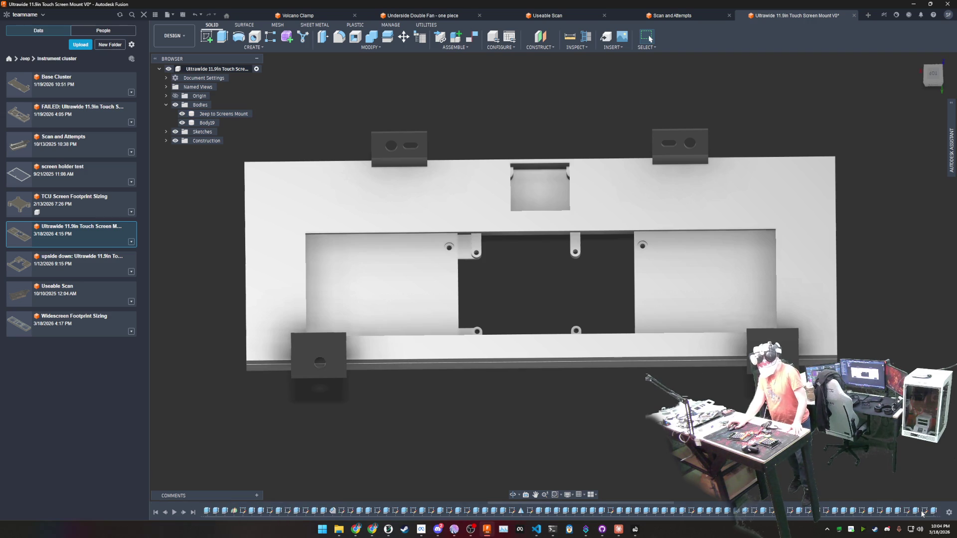
scroll(922, 513, down, 5)
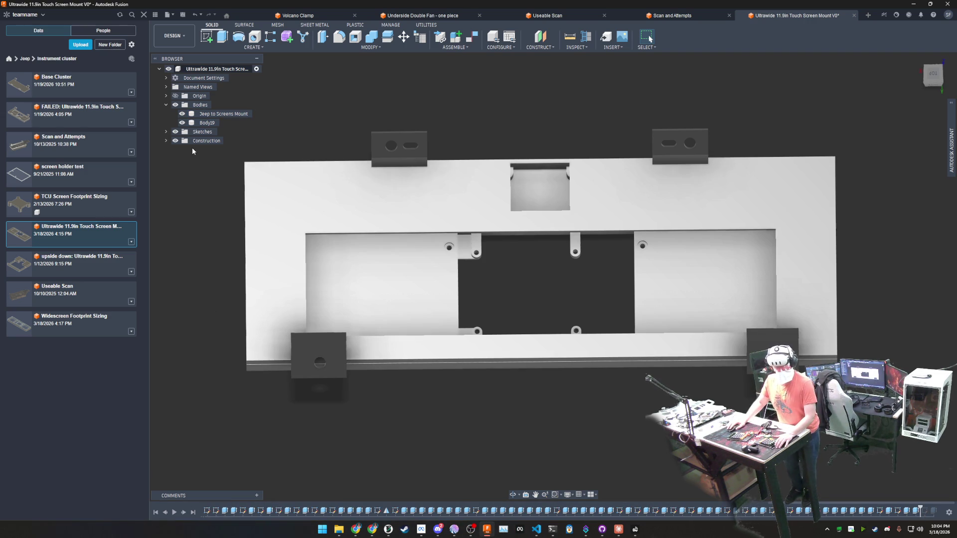
click(166, 131)
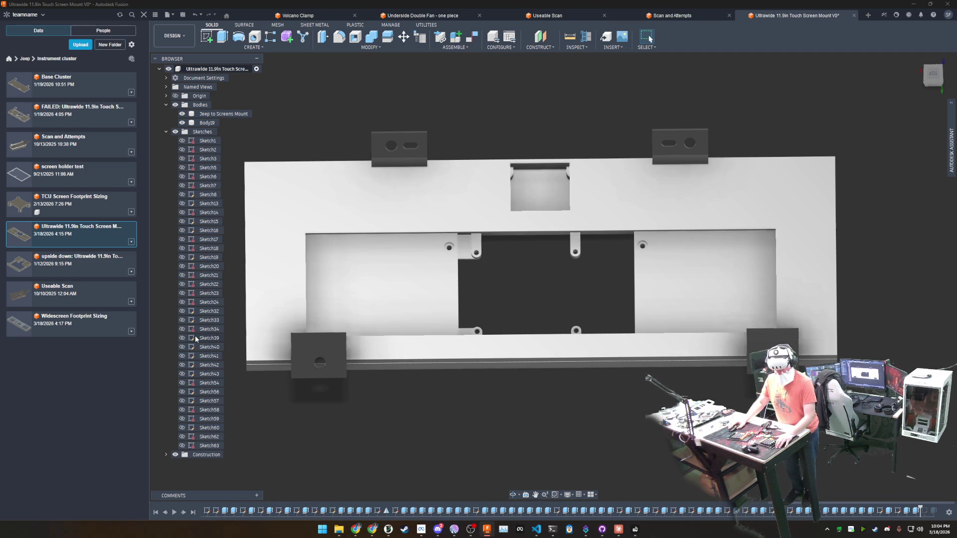
click(182, 446)
shift+middle_drag(504, 387, 446, 324)
click(182, 446)
click(182, 446)
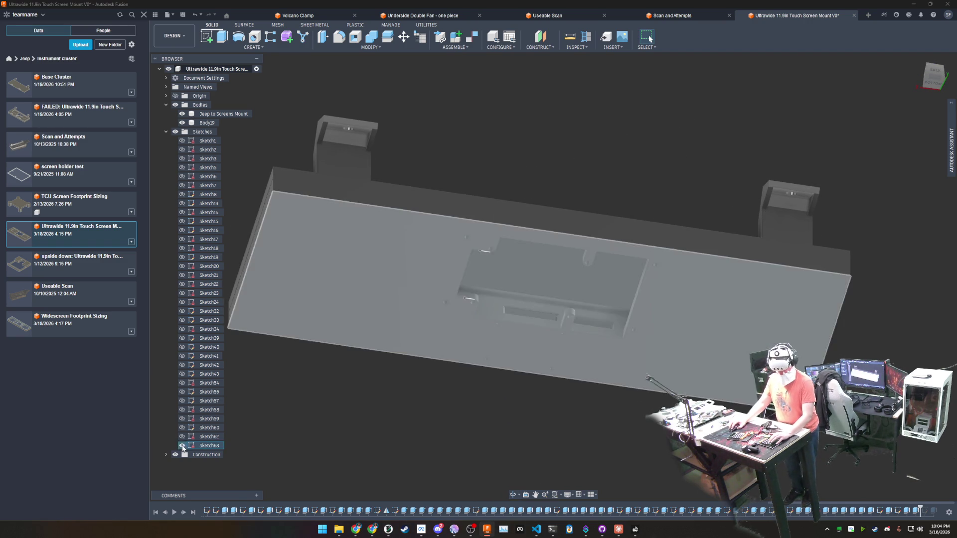
click(182, 445)
Briefly show Sketch60, orbit back to a top view, and select Sketch57.
click(183, 429)
click(182, 430)
click(183, 430)
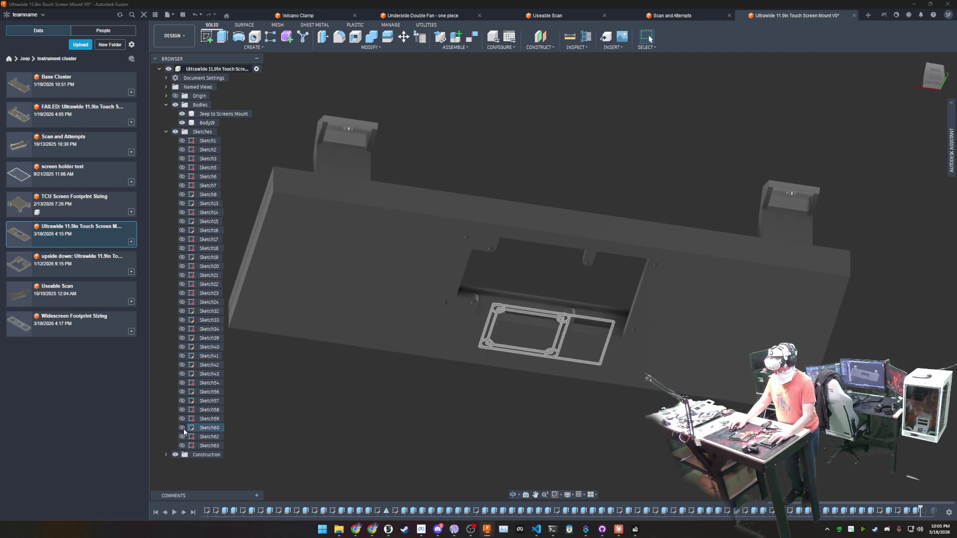
click(182, 430)
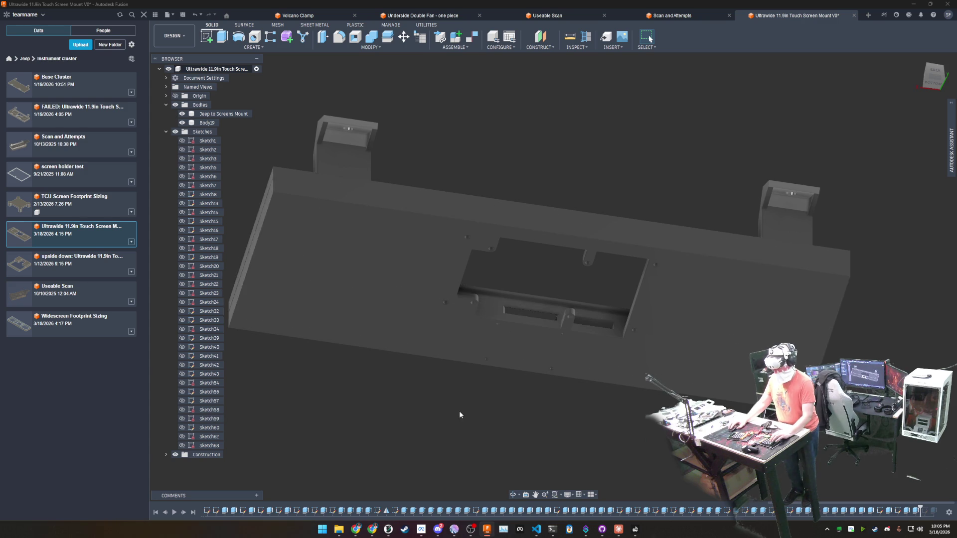
mouse_move(459, 410)
shift+middle_down()
mouse_move(472, 461)
mouse_move(483, 403)
mouse_move(242, 401)
shift+middle_up()
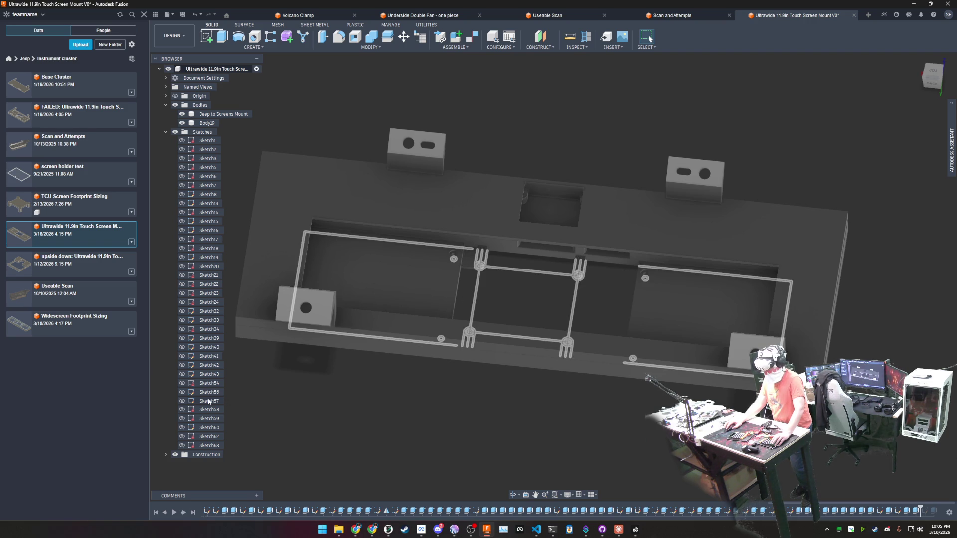
click(209, 401)
Edit Sketch57, check its side and bottom views, then open Widescreen Footprint Sizing.
double_click(209, 401)
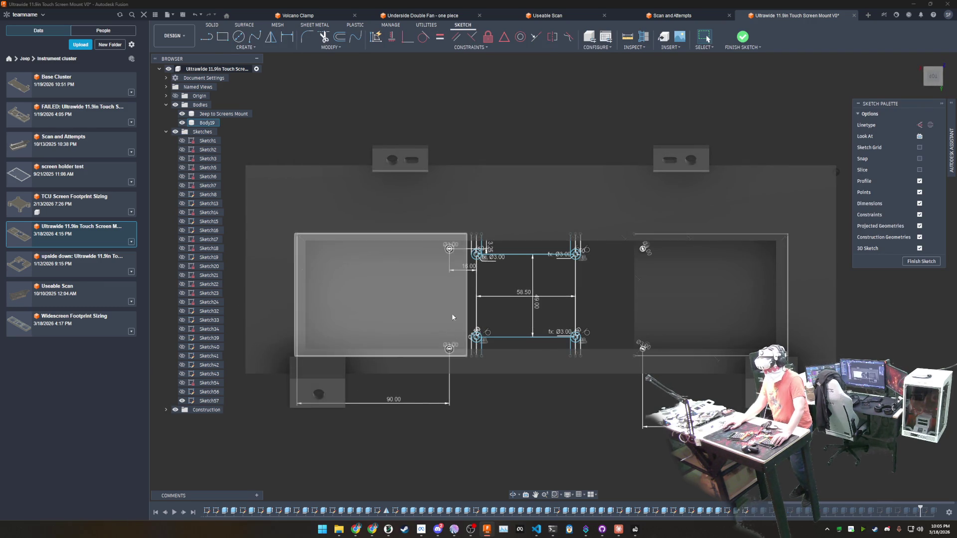
scroll(481, 265, up, 3)
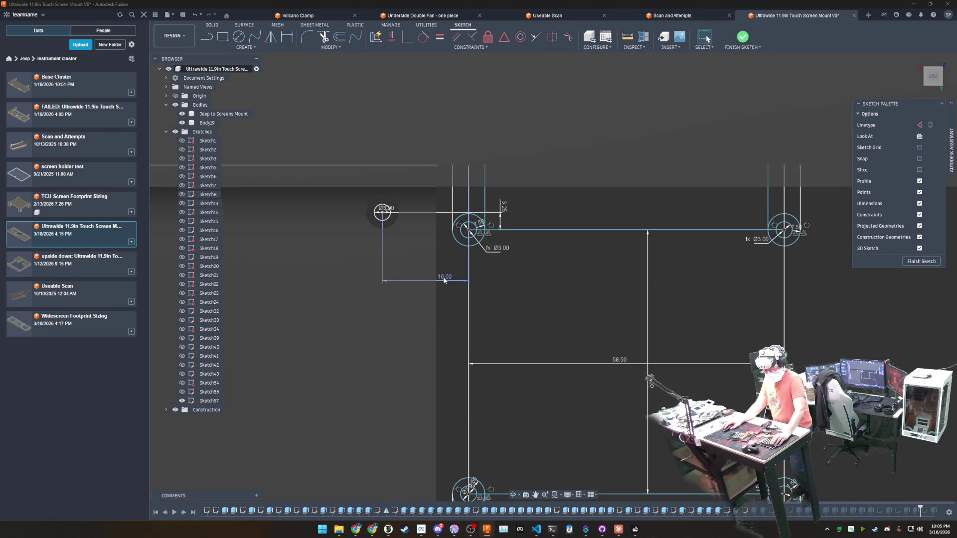
scroll(514, 290, down, 4)
scroll(514, 292, down, 1)
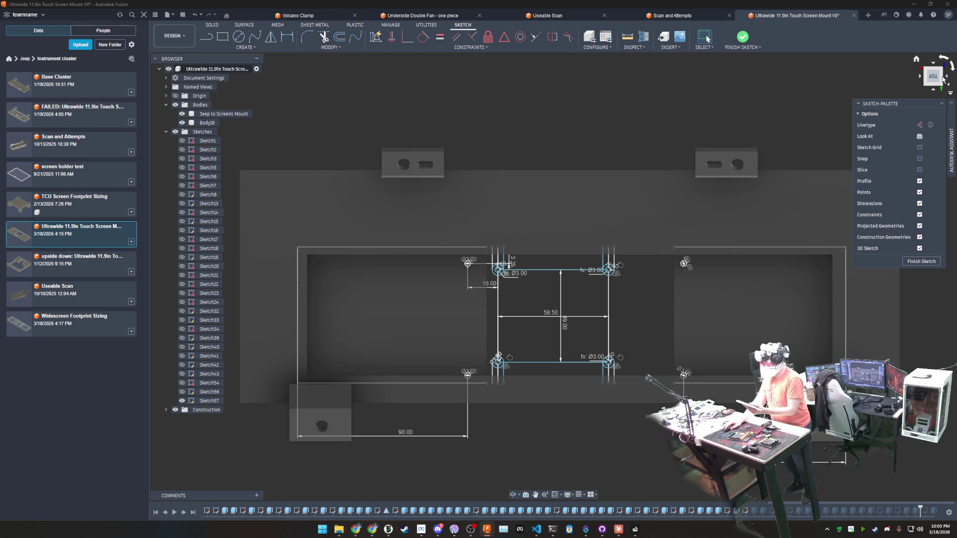
click(946, 77)
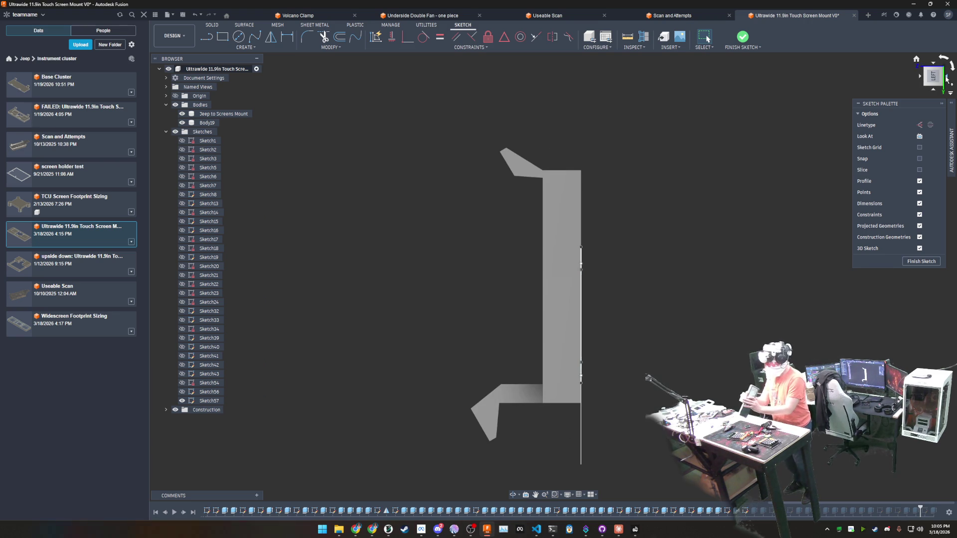
click(948, 78)
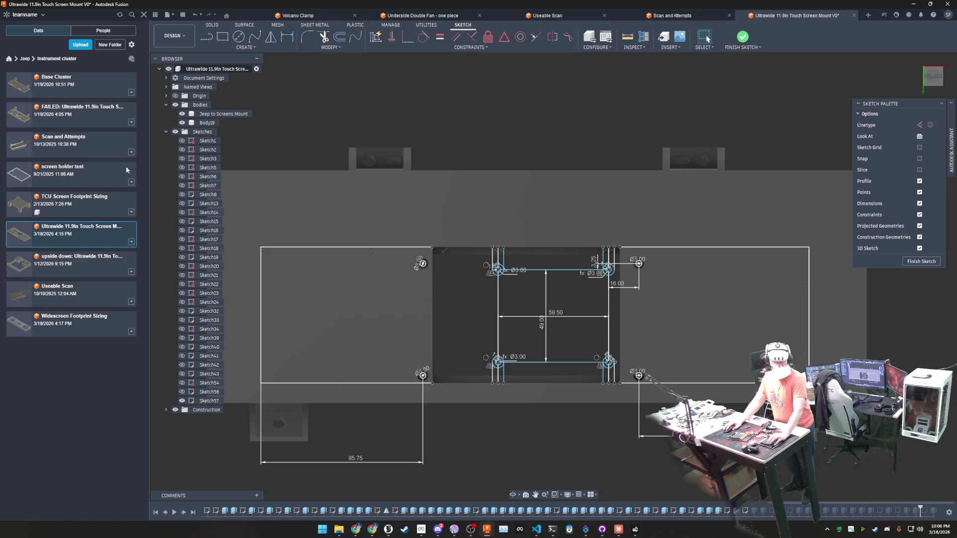
double_click(61, 332)
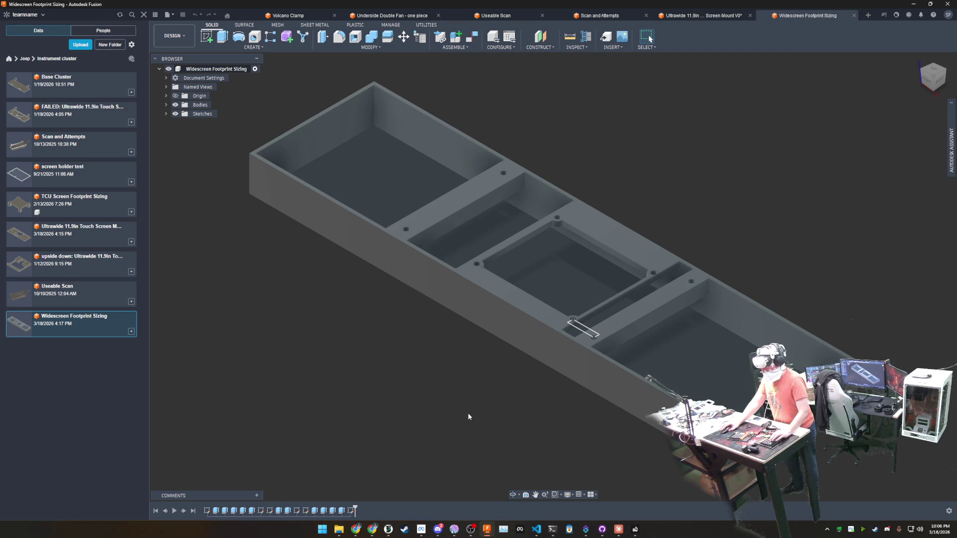
Orbit the Widescreen Footprint Sizing tray to a straight top view and zoom in.
shift+middle_drag(457, 418, 544, 339)
shift+middle_drag(472, 321, 475, 295)
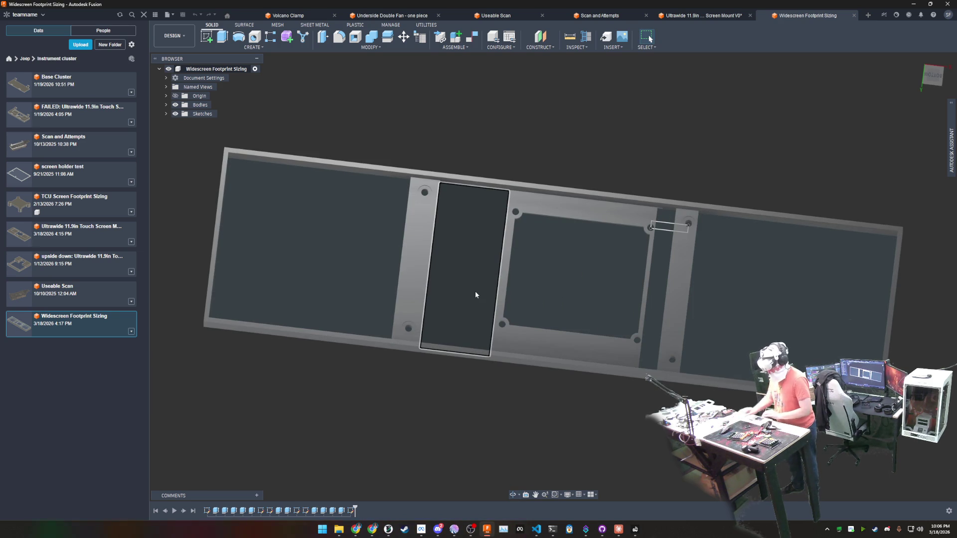
shift+middle_drag(557, 396, 561, 284)
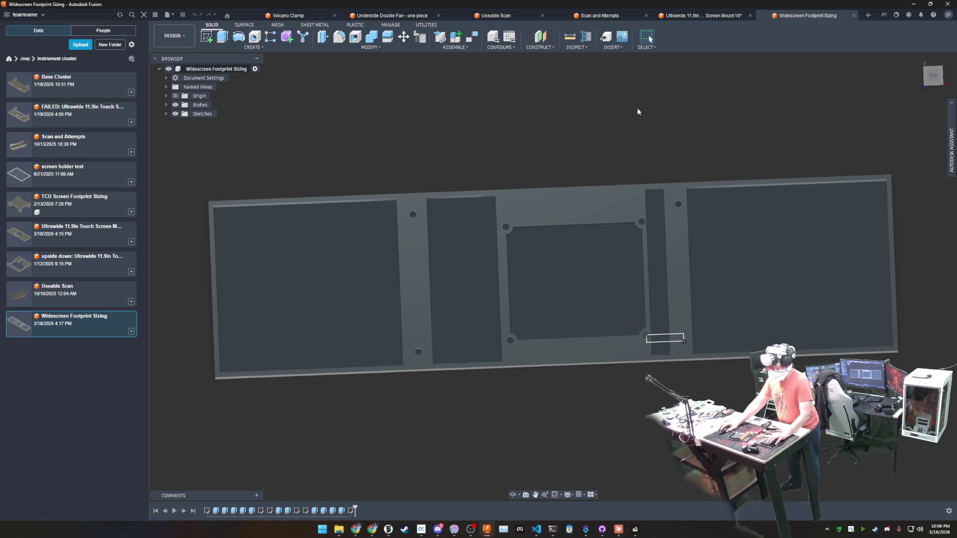
scroll(663, 339, up, 5)
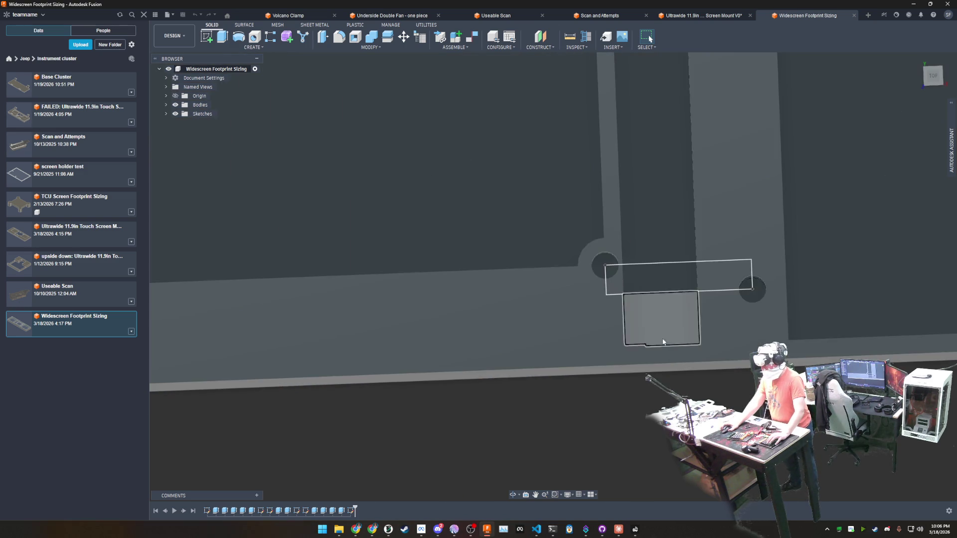
Return to the screen mount design and undo the existing 16.00 dimension.
click(703, 15)
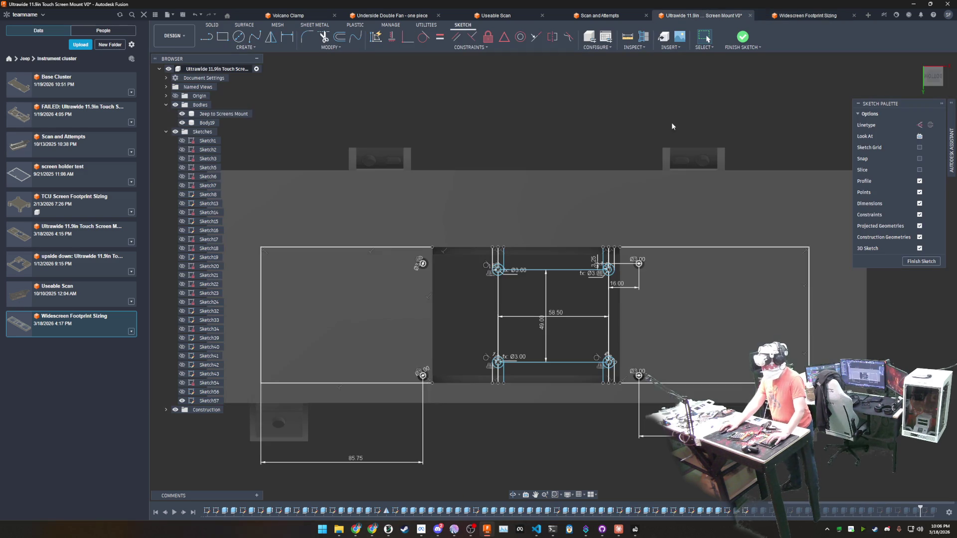
scroll(601, 298, up, 1)
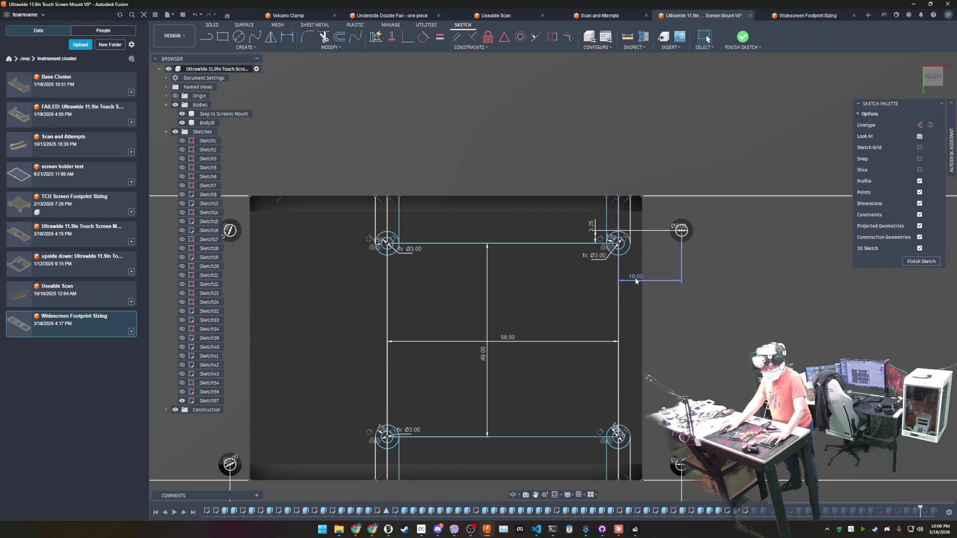
click(635, 278)
key(ctrl+z)
key(ctrl+z)
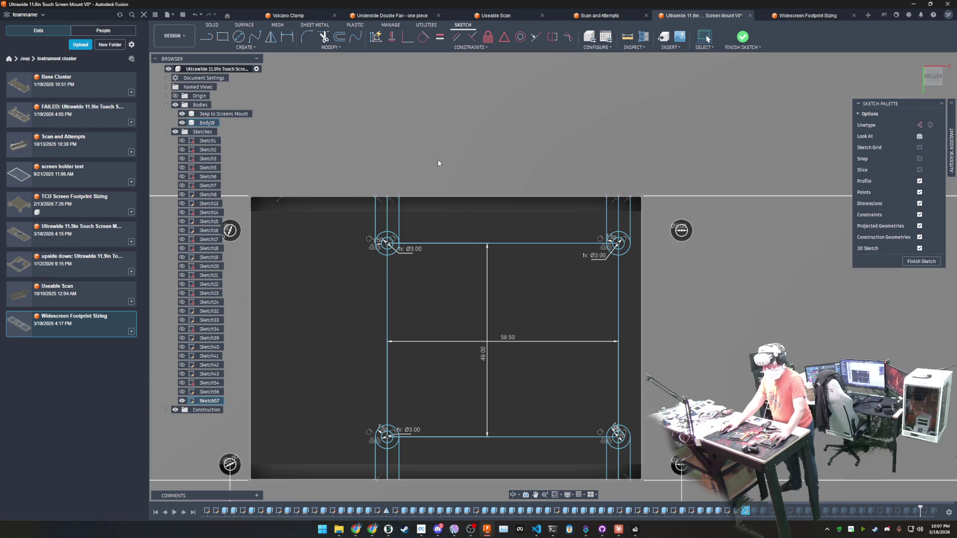
Dimension the right line 16 mm to the lower-right hole centre and the bottom line 7 mm.
key(d)
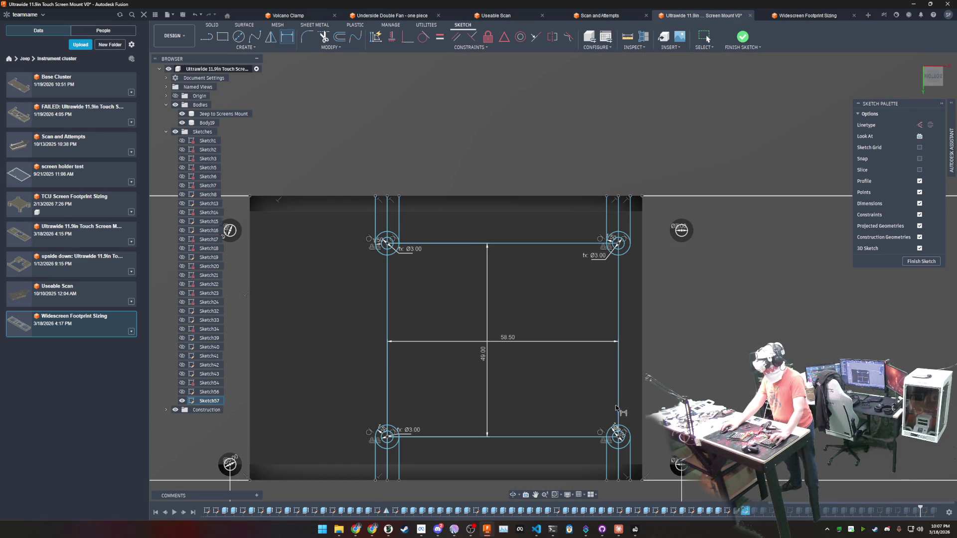
click(619, 409)
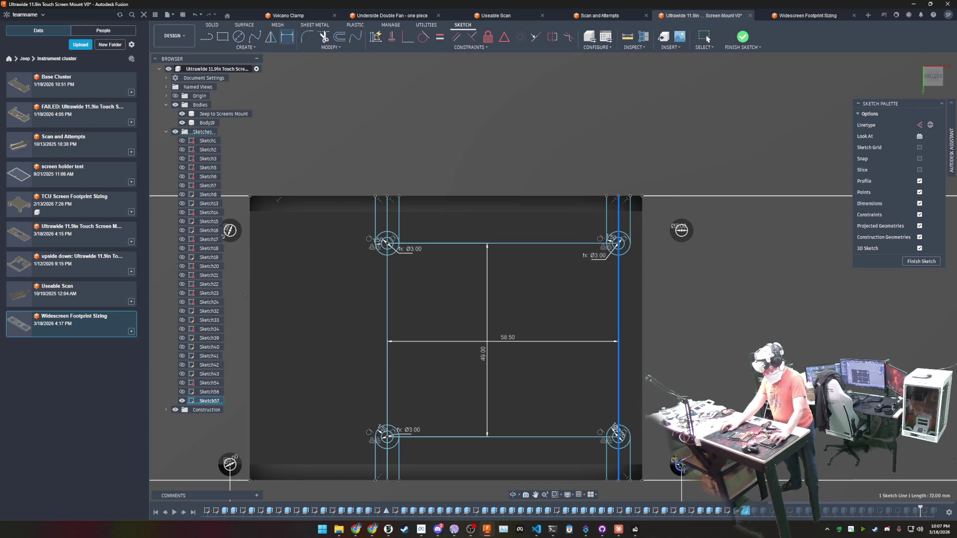
click(681, 465)
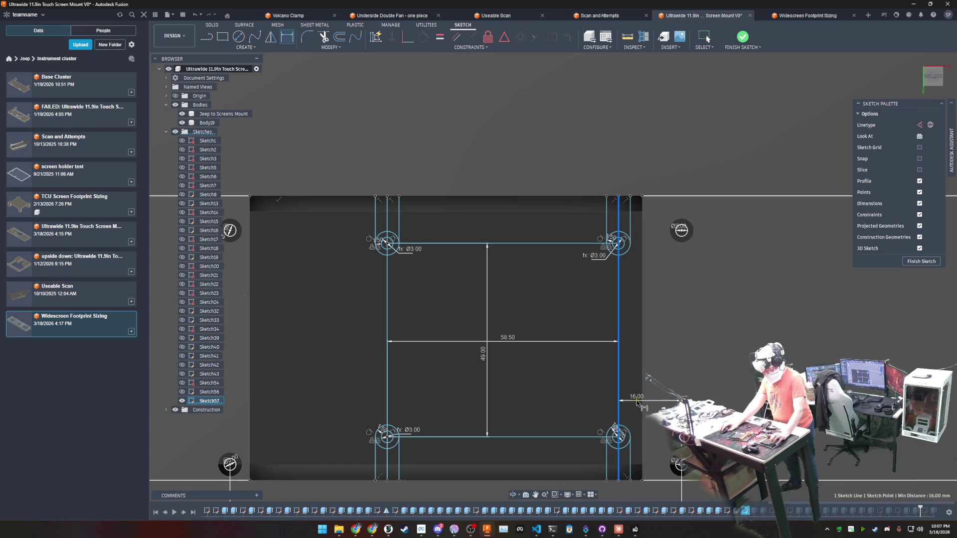
click(636, 404)
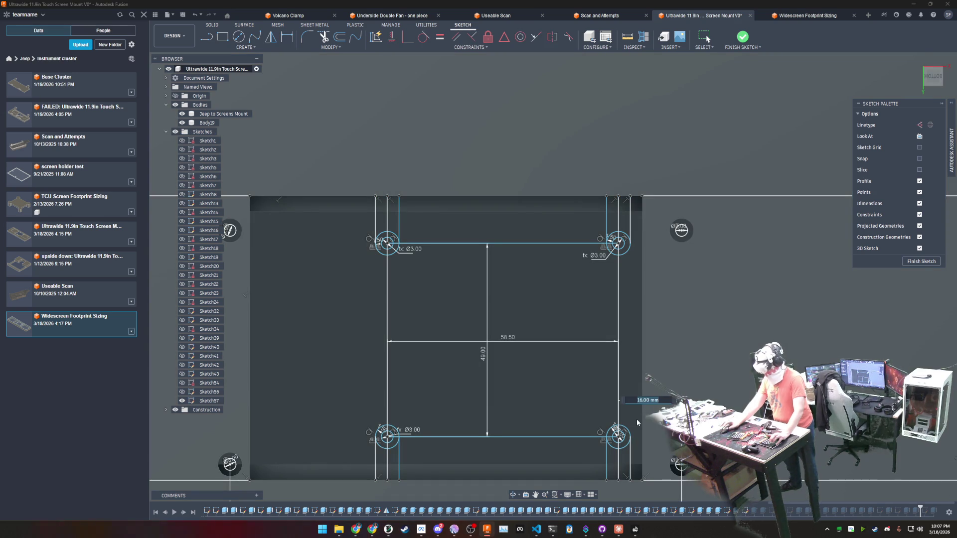
key(Return)
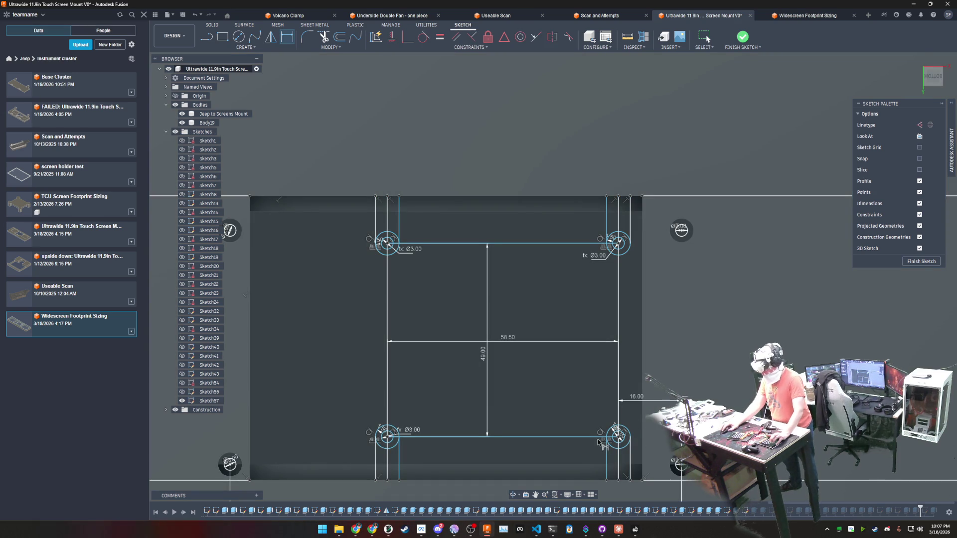
click(597, 438)
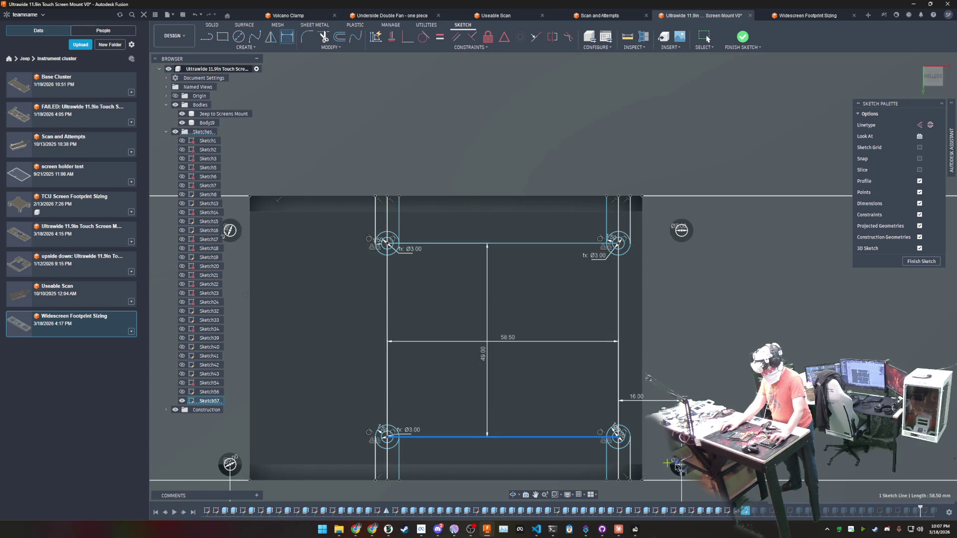
click(638, 464)
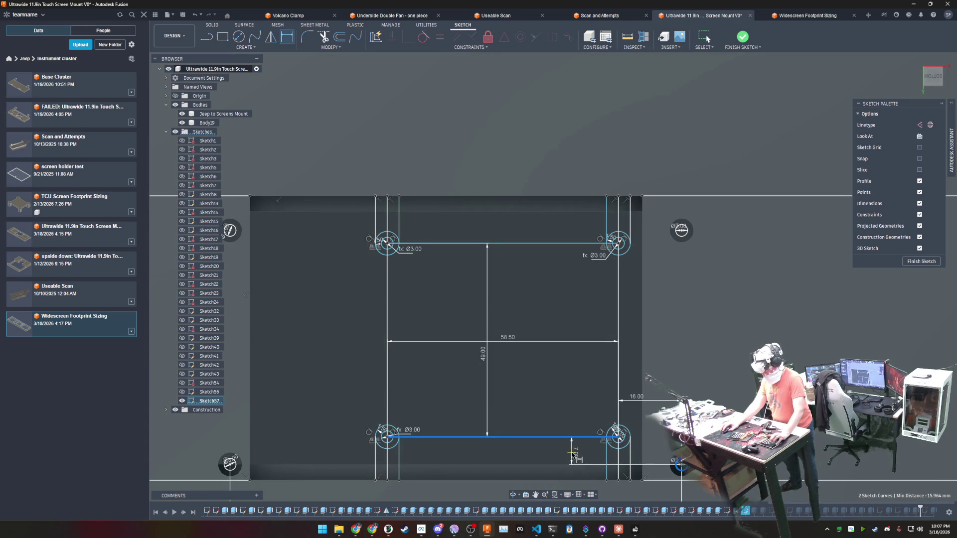
click(592, 453)
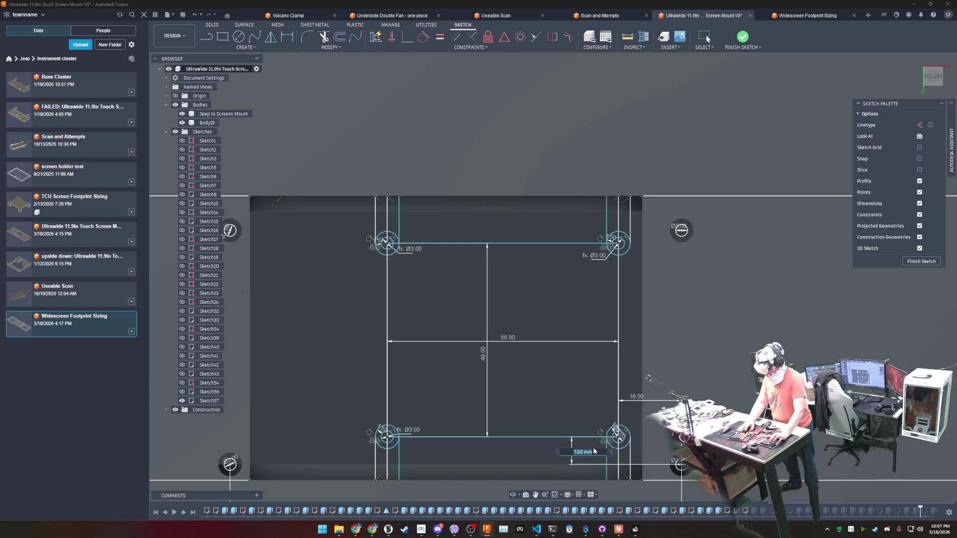
key(Return)
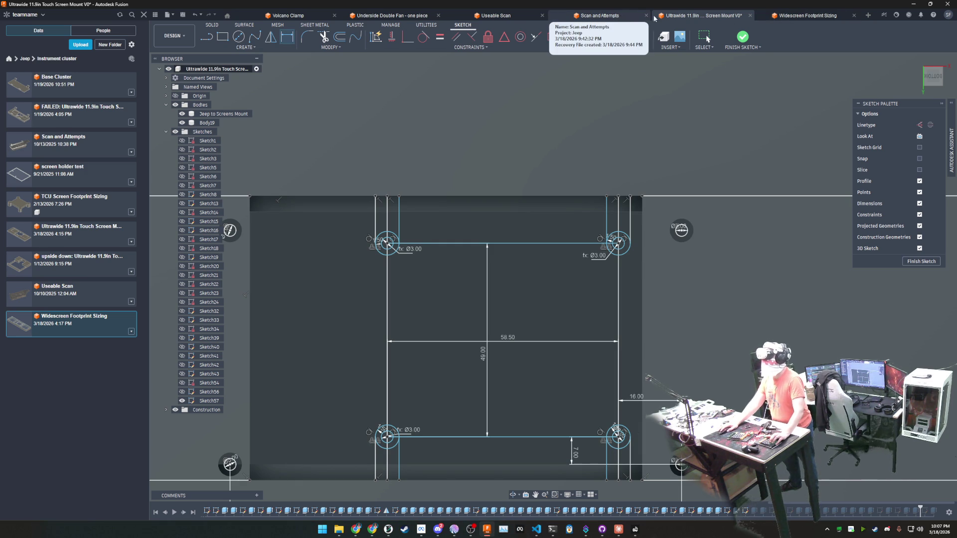
click(813, 17)
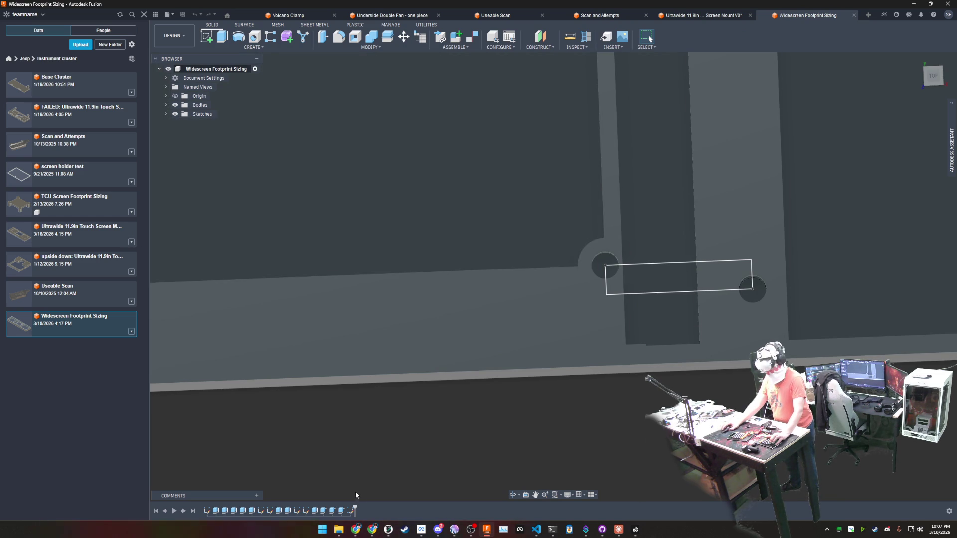
double_click(351, 510)
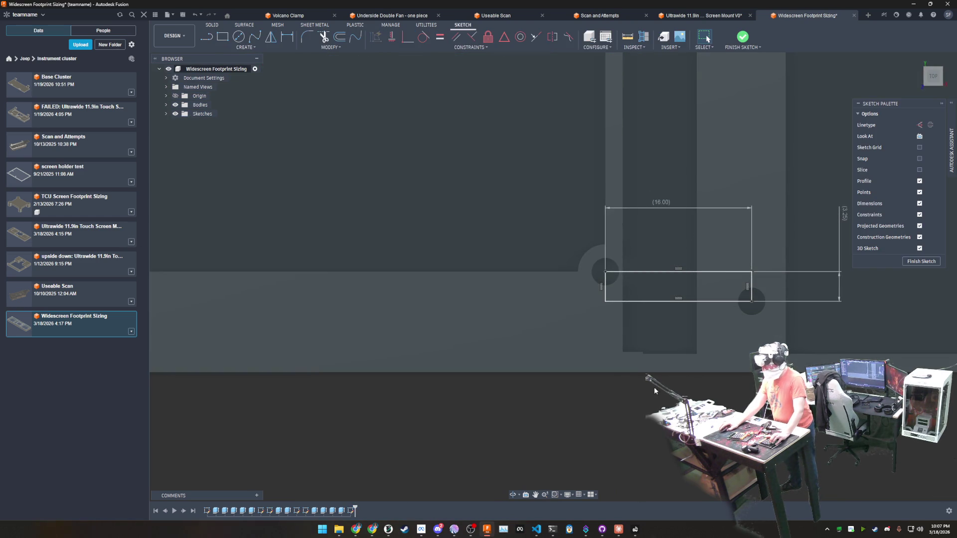
click(696, 18)
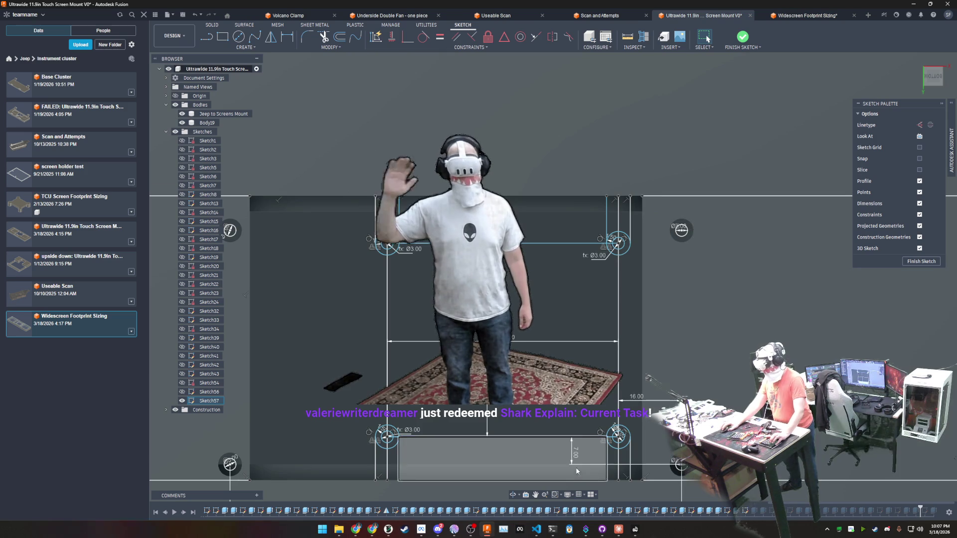
Change the mount sketch's 7.00 mm bottom offset dimension to 3.25 mm.
double_click(576, 468)
text(3.25)
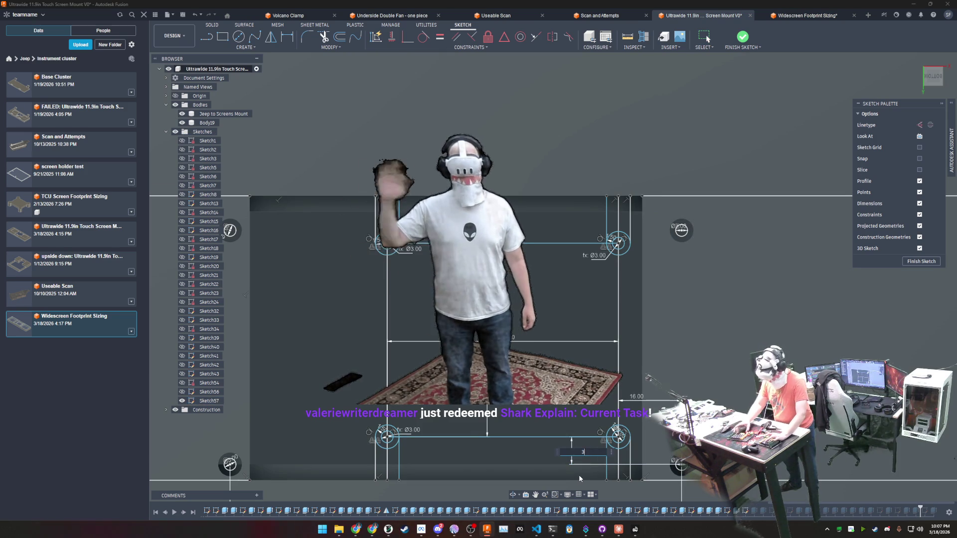
key(Return)
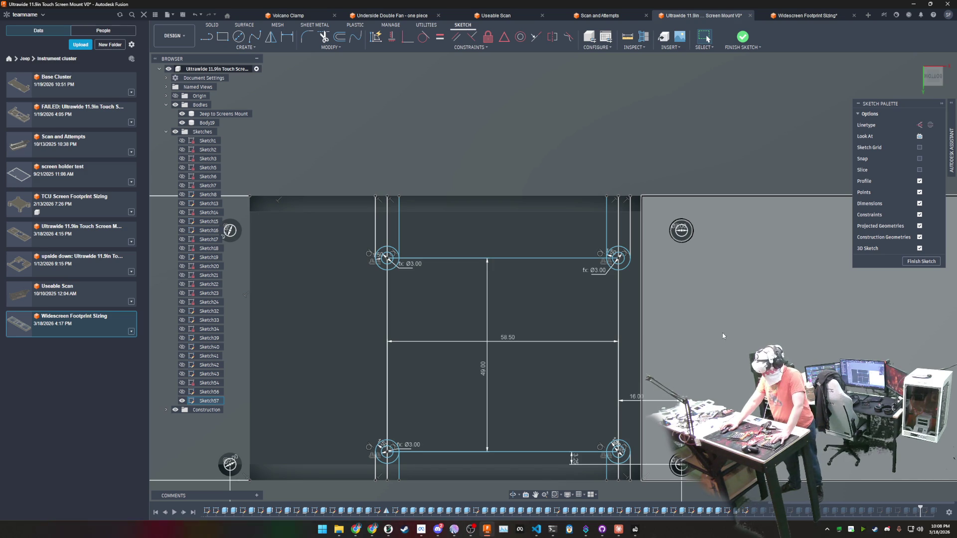
Finish the sketch, then zoom out and tilt the view to see the whole plate in 3-D.
click(921, 261)
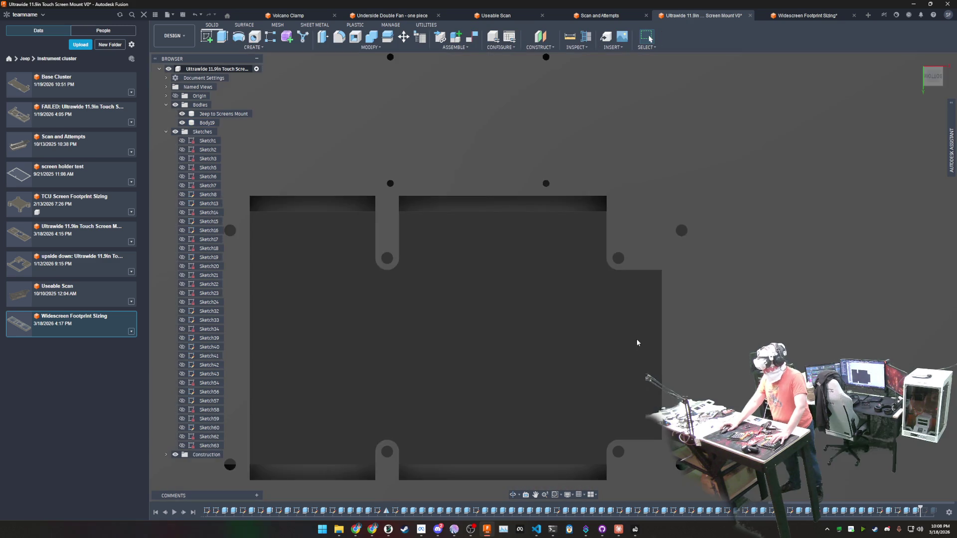
scroll(633, 344, down, 3)
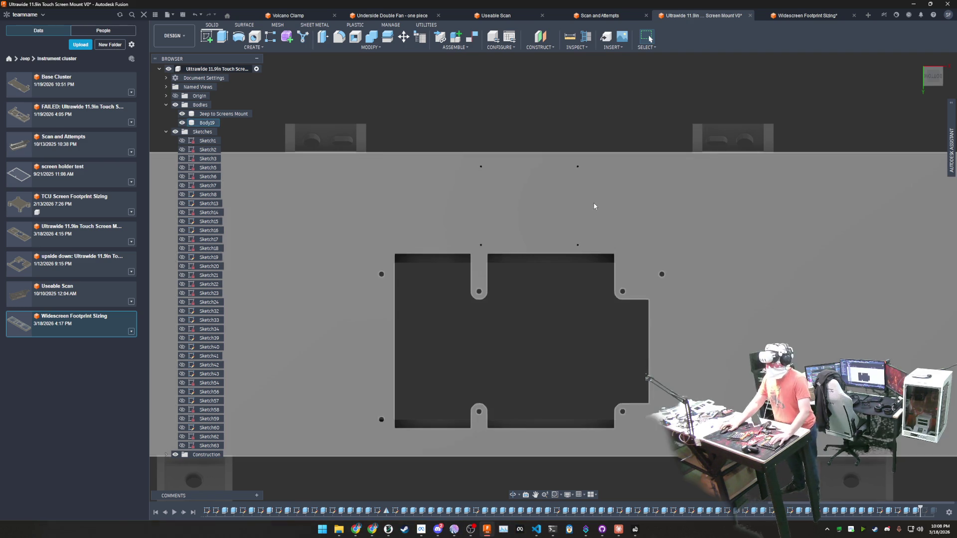
scroll(586, 271, down, 3)
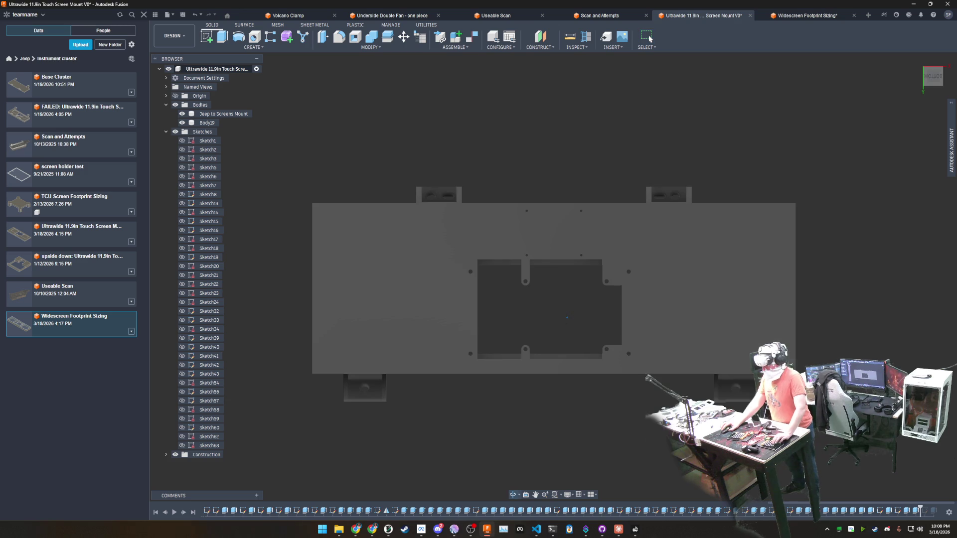
mouse_move(573, 301)
shift+middle_down()
mouse_move(583, 339)
mouse_move(454, 189)
shift+middle_up()
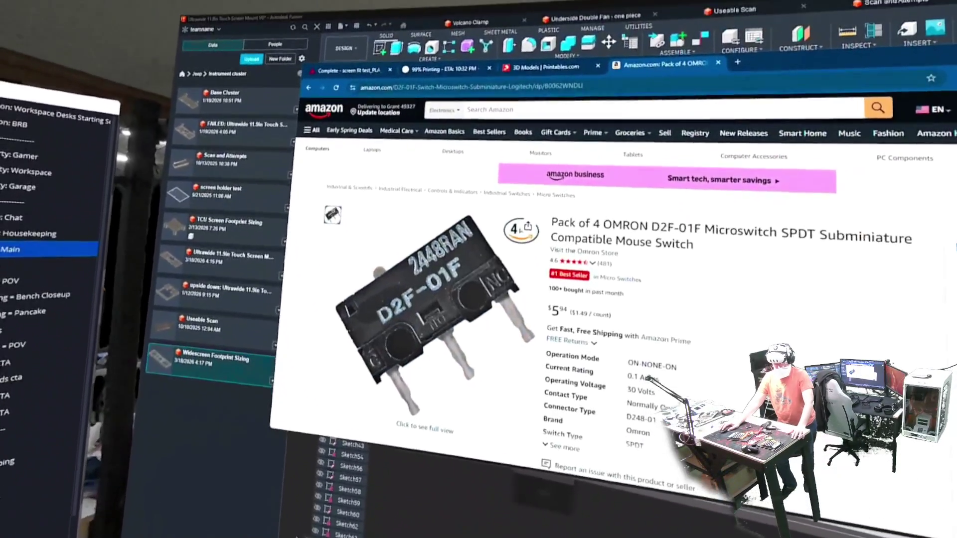
Select the D2F-01F product code in the Amazon address bar and switch to Claude.
double_click(588, 50)
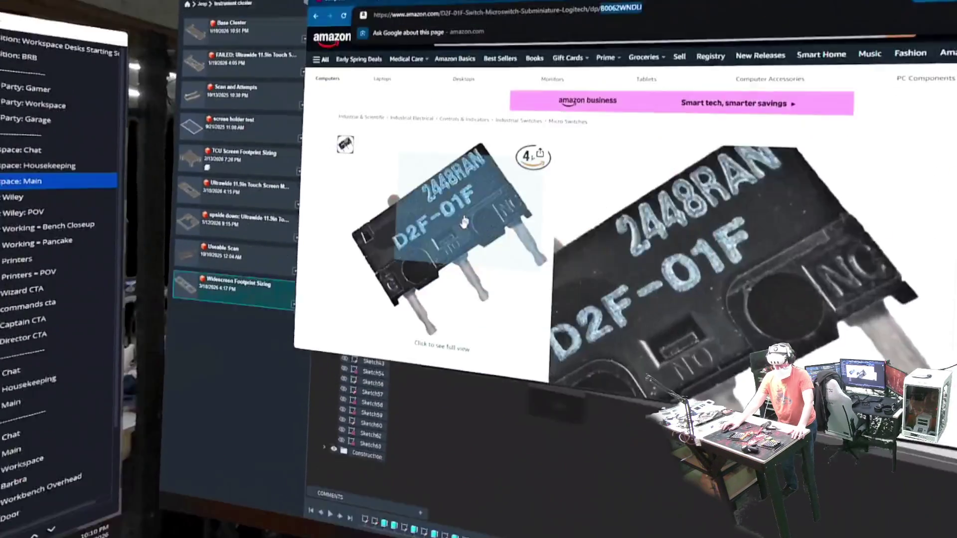
key(alt+Tab)
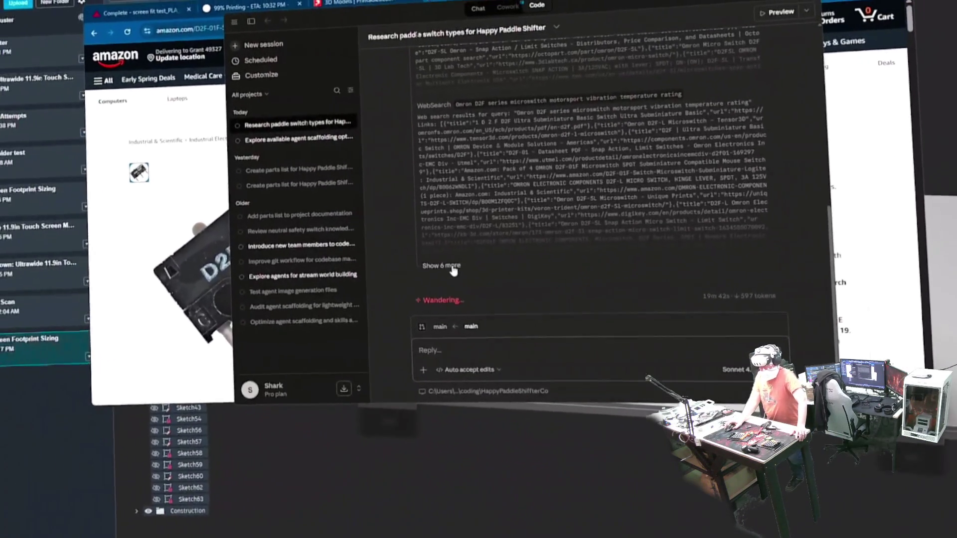
Expand the six hidden tool calls, review the WebFetch log, and surface the pending fetch request.
click(491, 264)
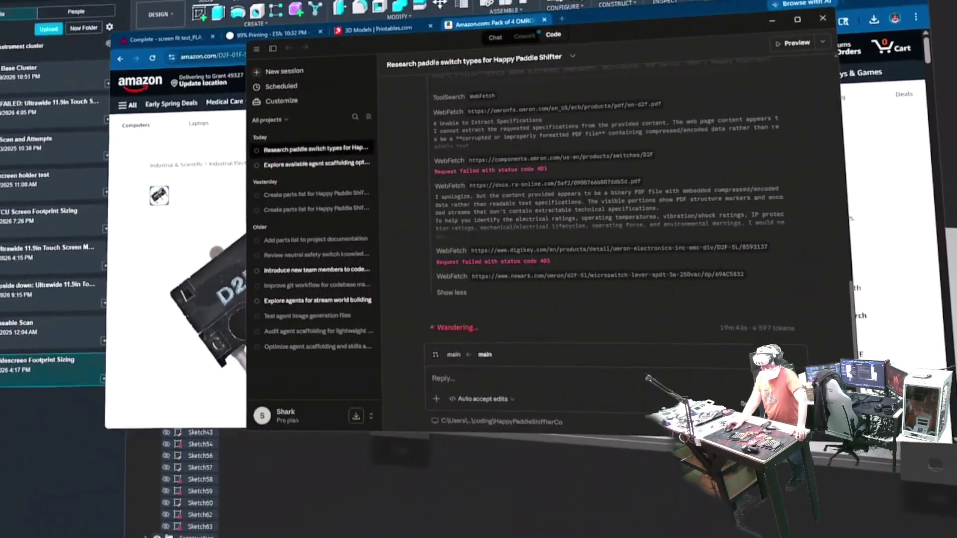
scroll(603, 166, up, 5)
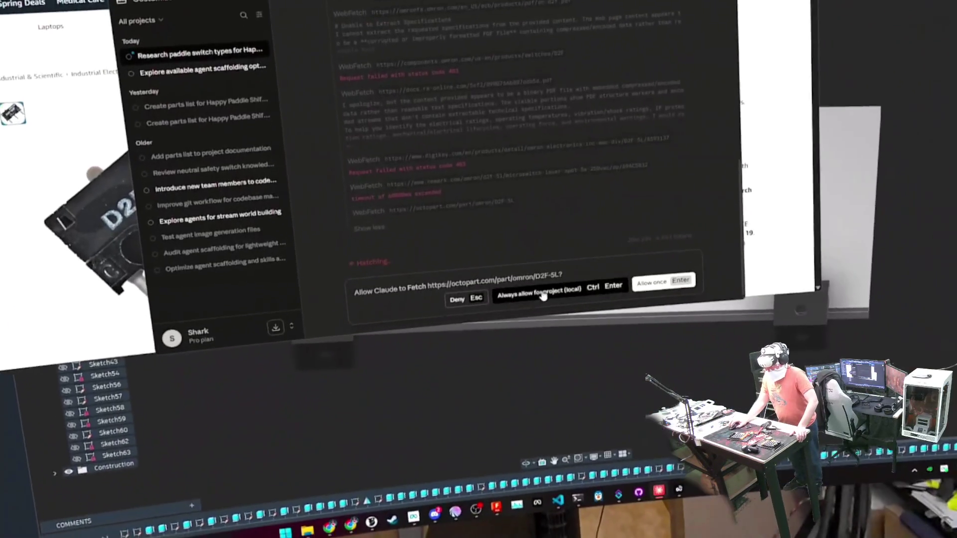
click(542, 294)
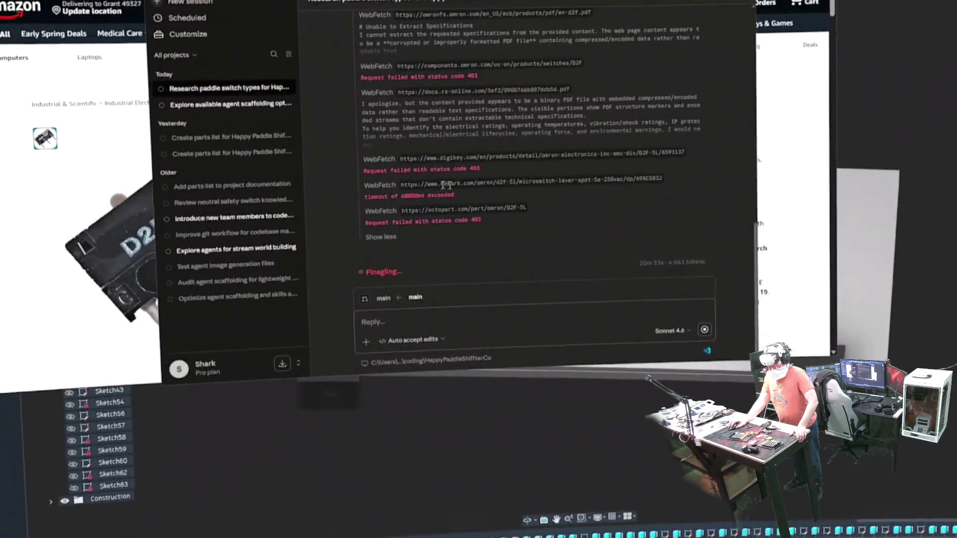
Allow Claude's requested page fetch, then switch to the terminal window.
key(Return)
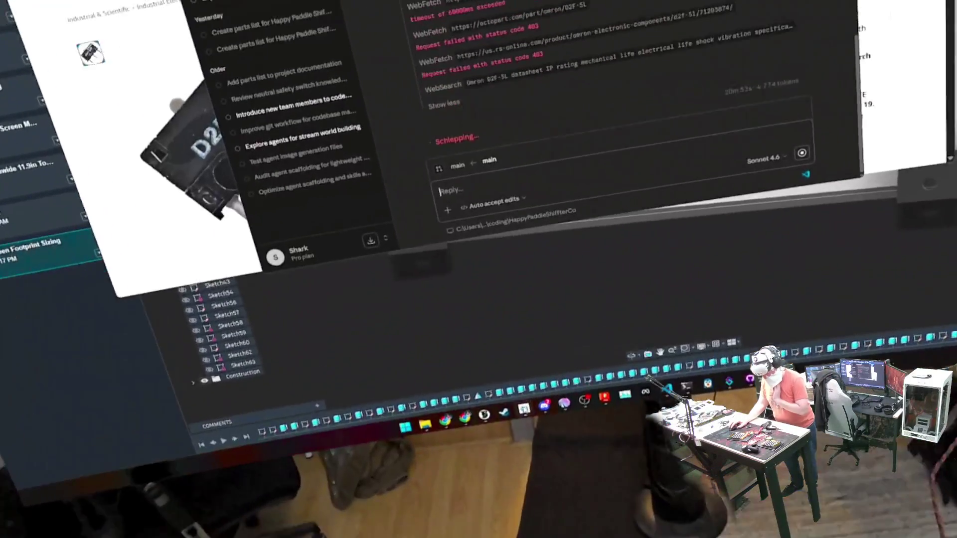
key(alt+Tab)
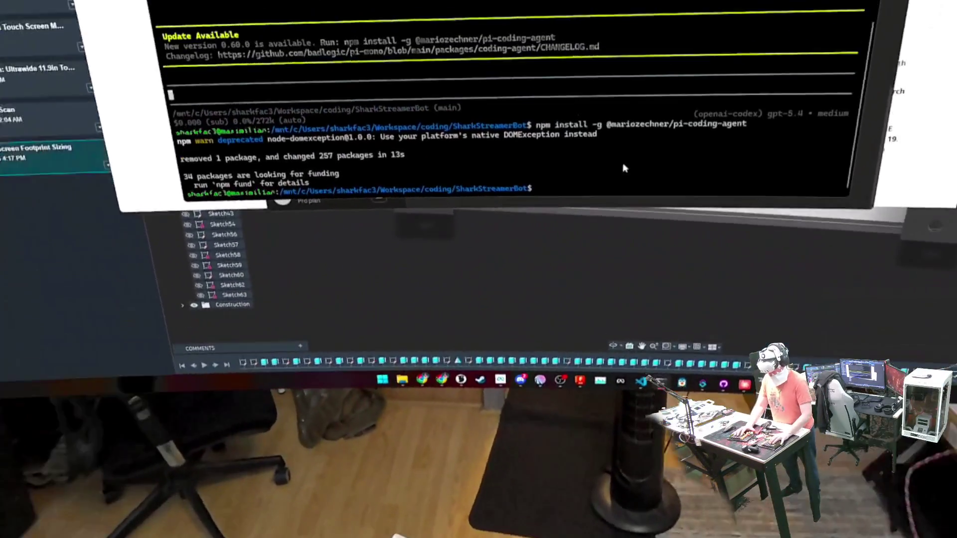
Start the pi coding agent in the SharkStreamerBot folder with the pi command.
text(pi)
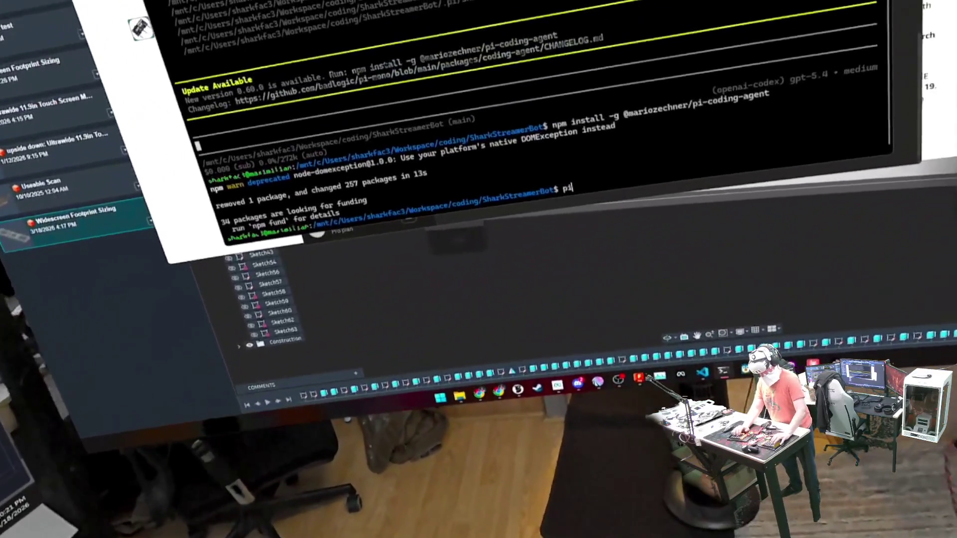
key(Return)
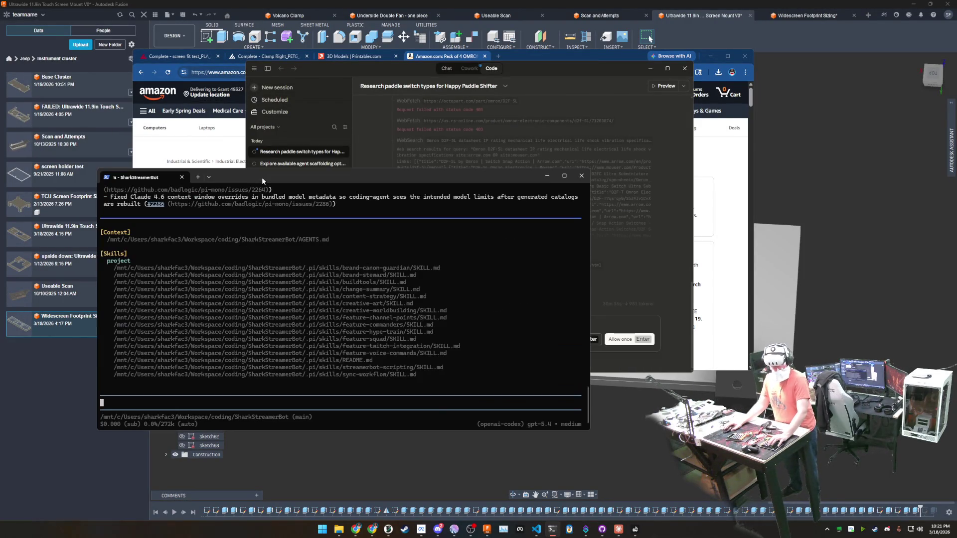
Allow Claude to fetch the Mouser datasheet and the alldatasheet.com page.
click(541, 143)
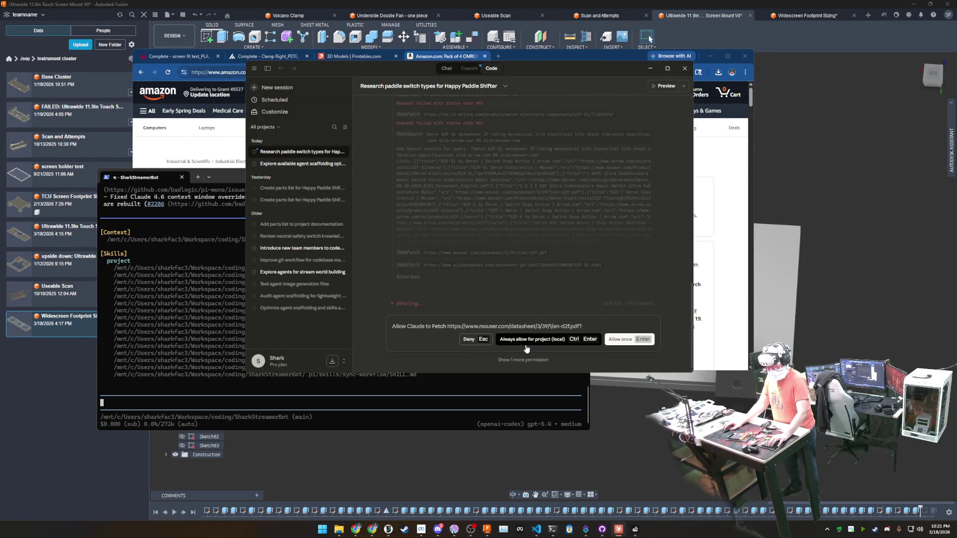
click(526, 349)
click(525, 354)
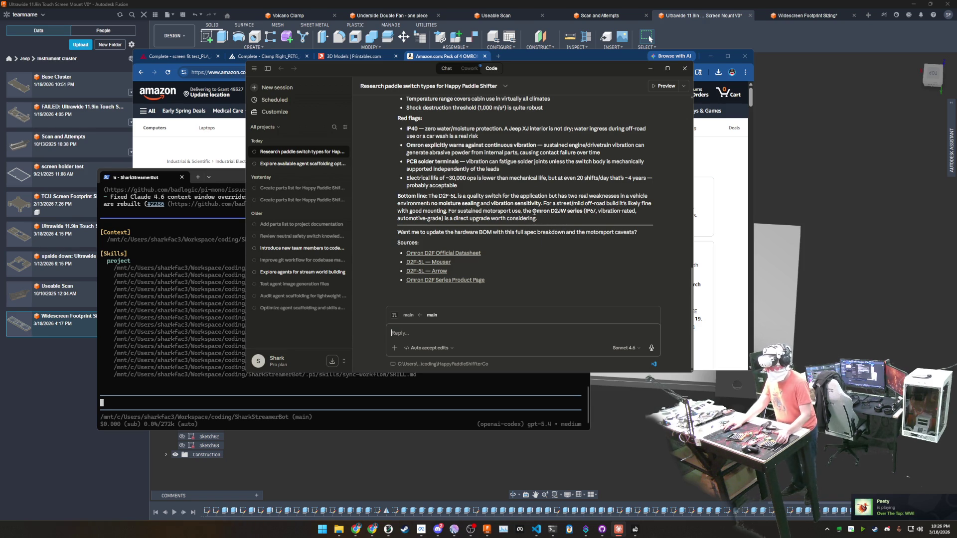
Search Amazon for 'Omron D2JW', the alternative switch Claude suggested.
drag(532, 211, 568, 209)
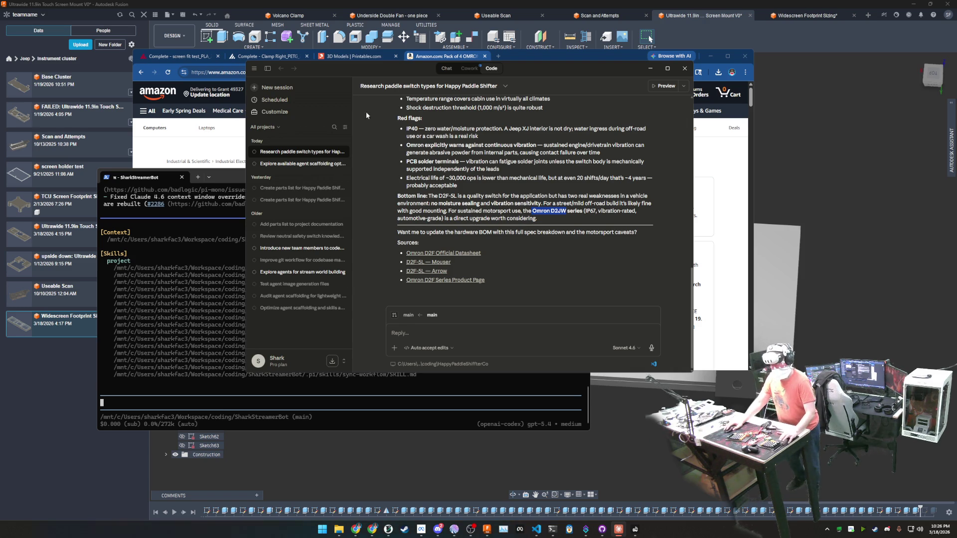
drag(530, 70, 637, 98)
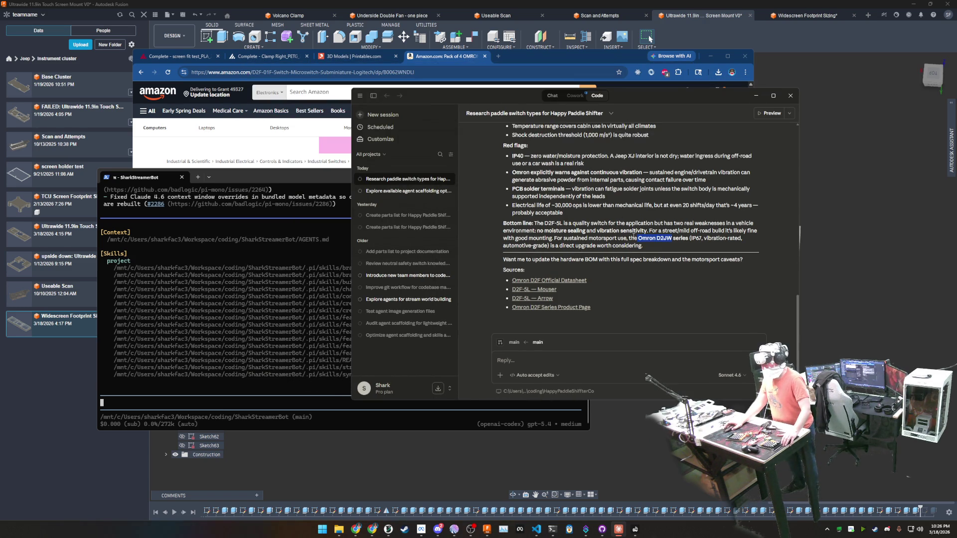
click(365, 89)
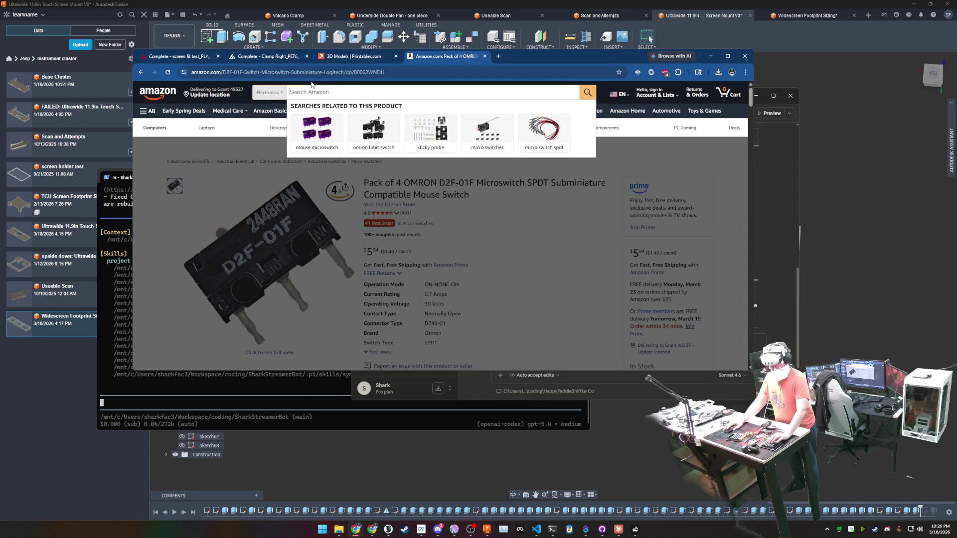
text(Omron D2JW)
key(Return)
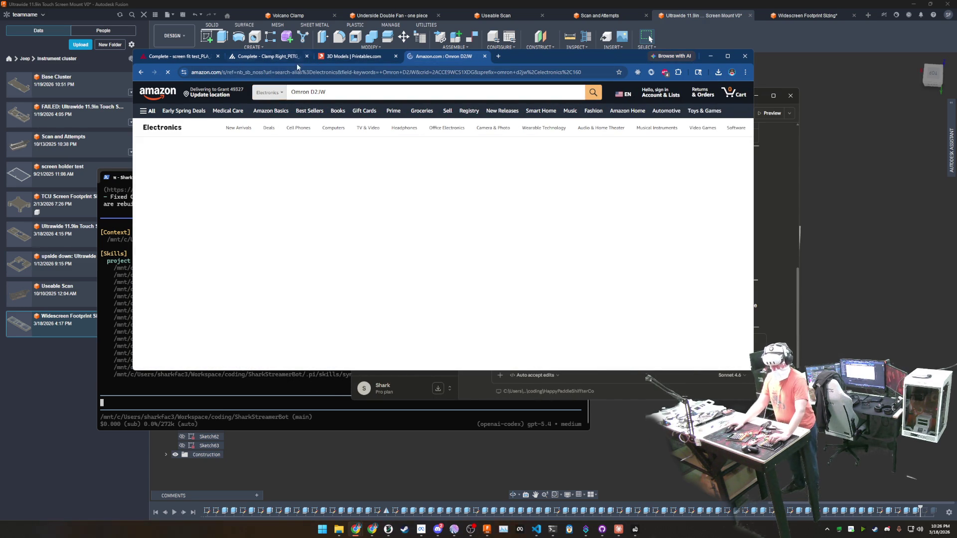
click(322, 530)
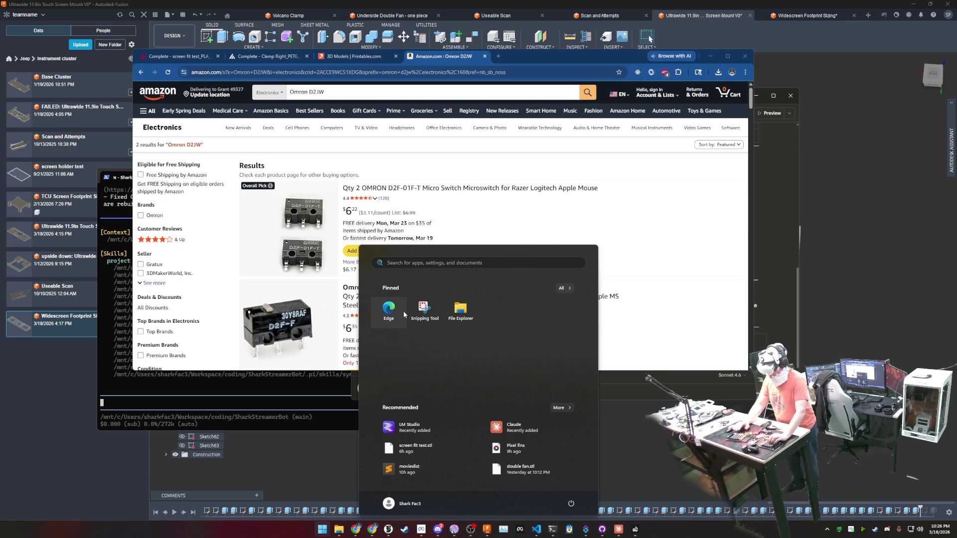
Open Paint, fill the new canvas black, and set orange as the drawing colour.
text(paint)
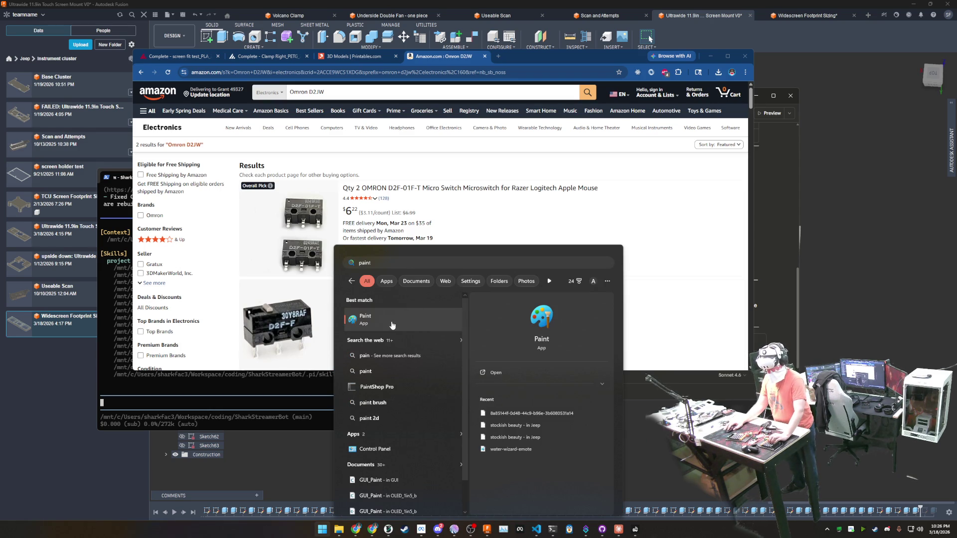
click(408, 315)
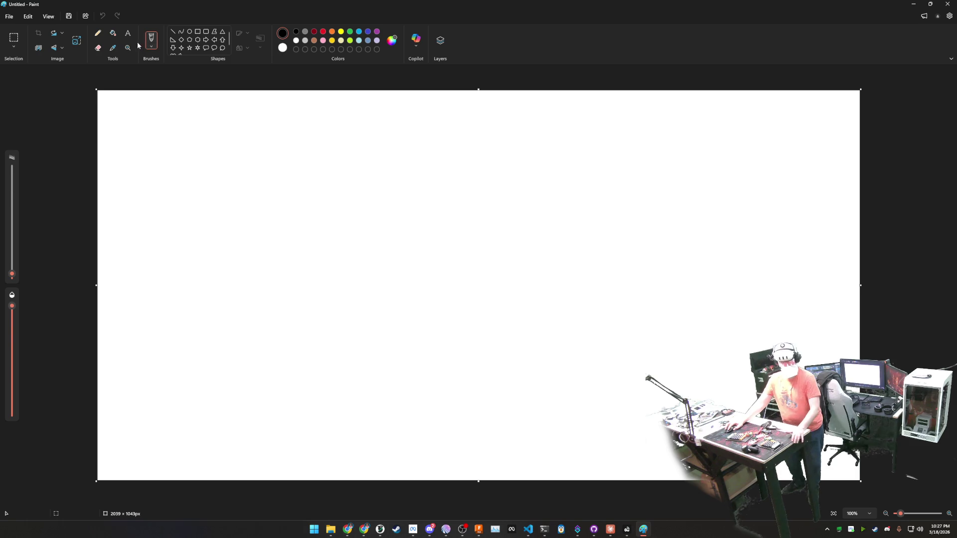
click(113, 33)
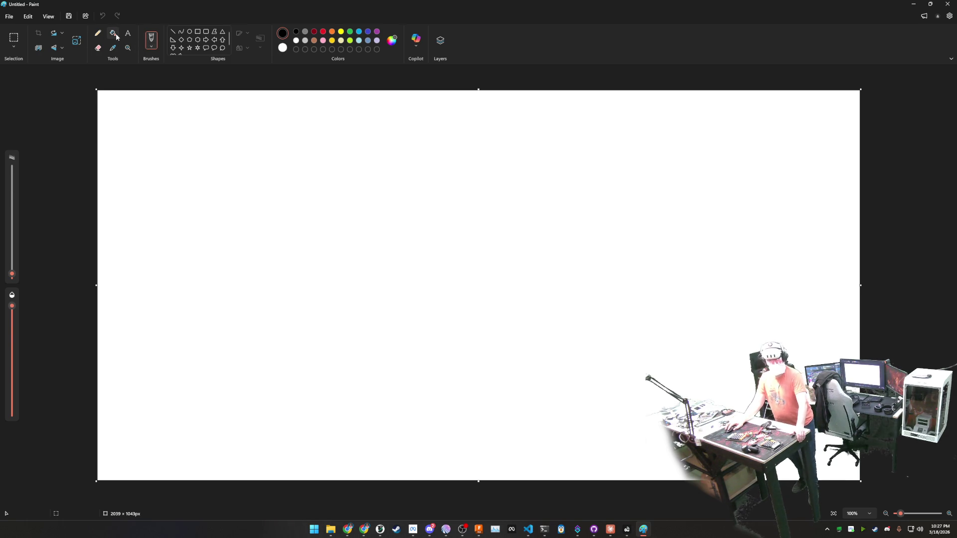
click(178, 217)
click(332, 32)
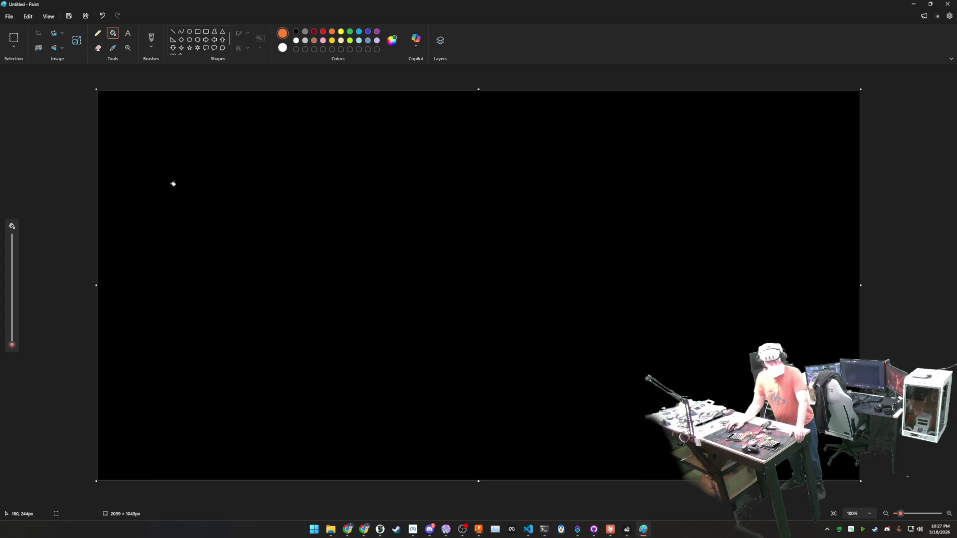
click(172, 31)
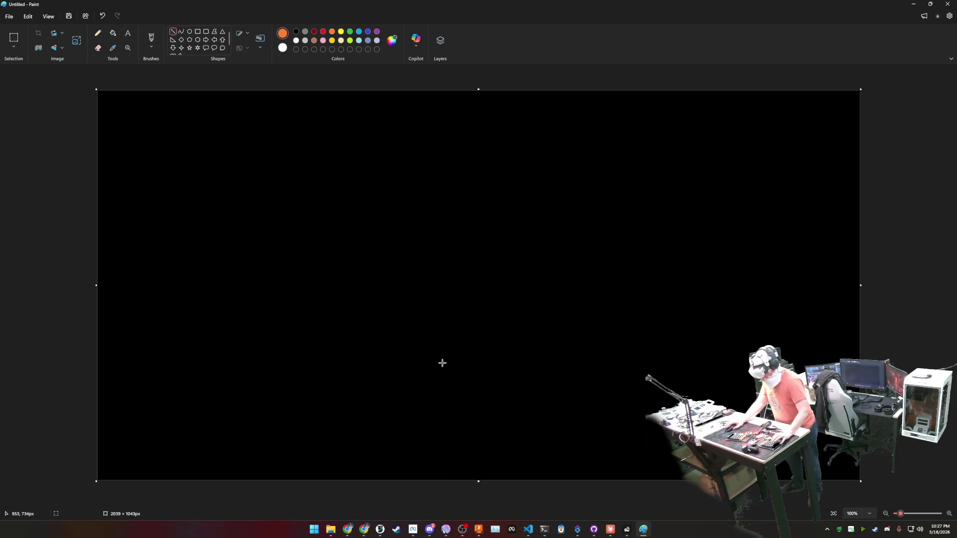
Add orange 'AI' text at size 152 in the lower-left area of the canvas.
click(128, 33)
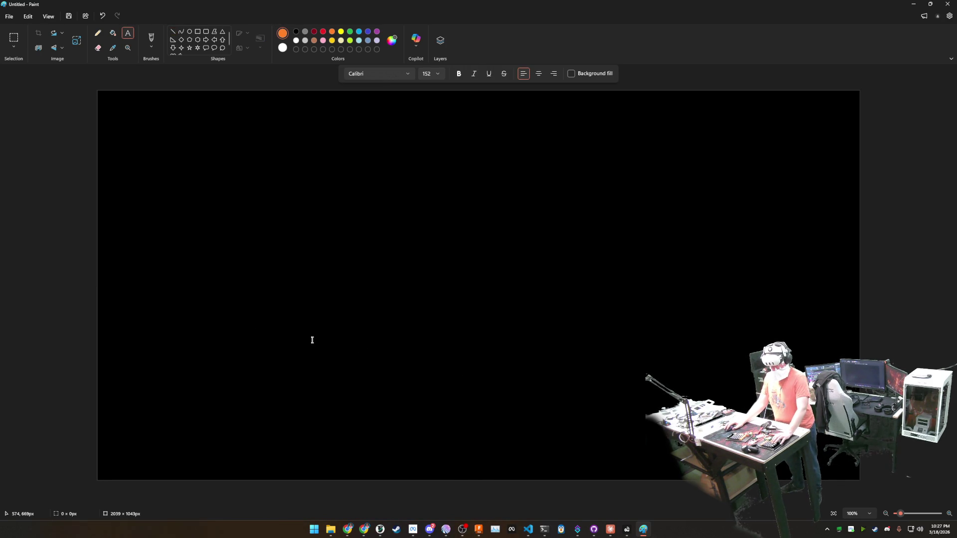
mouse_move(311, 339)
mouse_down()
mouse_move(468, 417)
mouse_move(502, 416)
mouse_up()
text(AI)
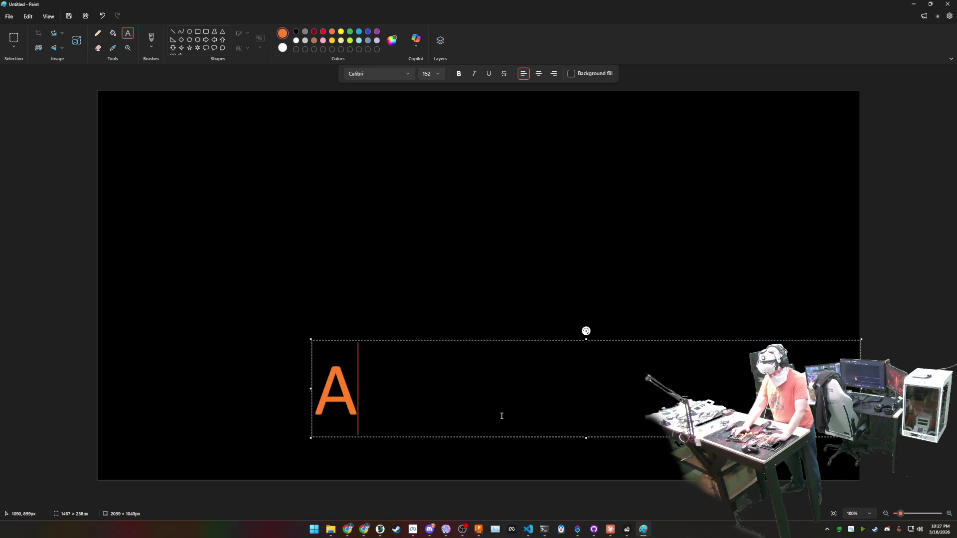
click(376, 279)
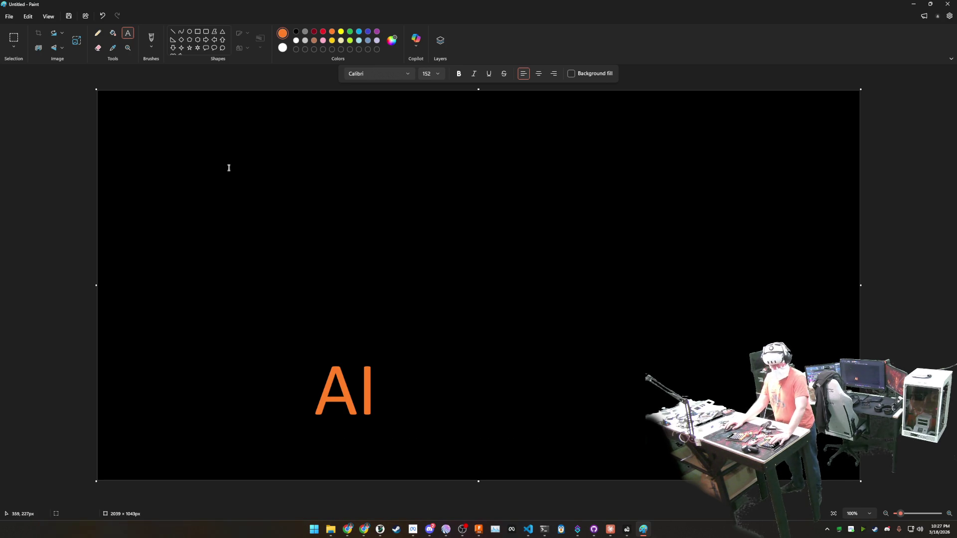
Draw a new text box above the AI with font size 14.
mouse_move(279, 302)
mouse_down()
mouse_move(366, 327)
mouse_move(641, 348)
mouse_move(690, 335)
mouse_move(829, 386)
mouse_up()
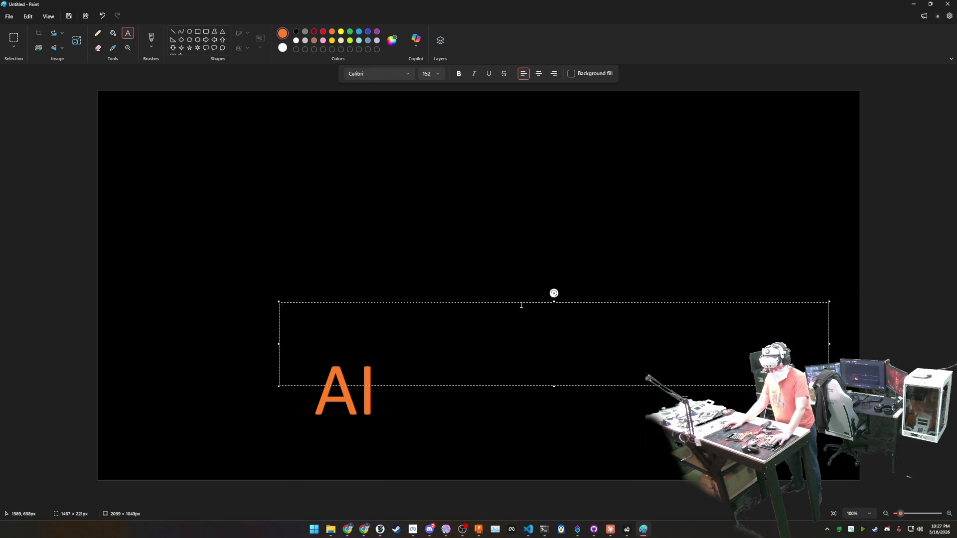
click(438, 75)
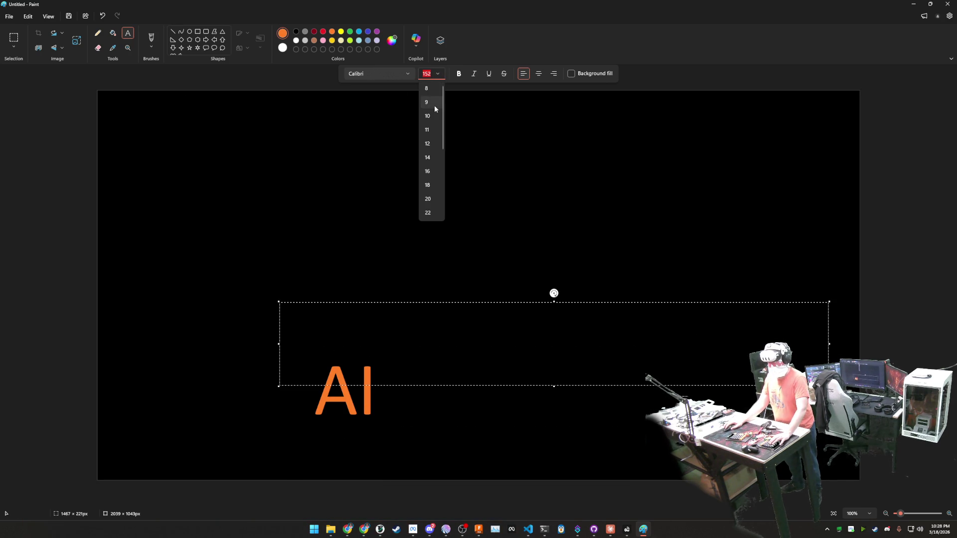
click(429, 158)
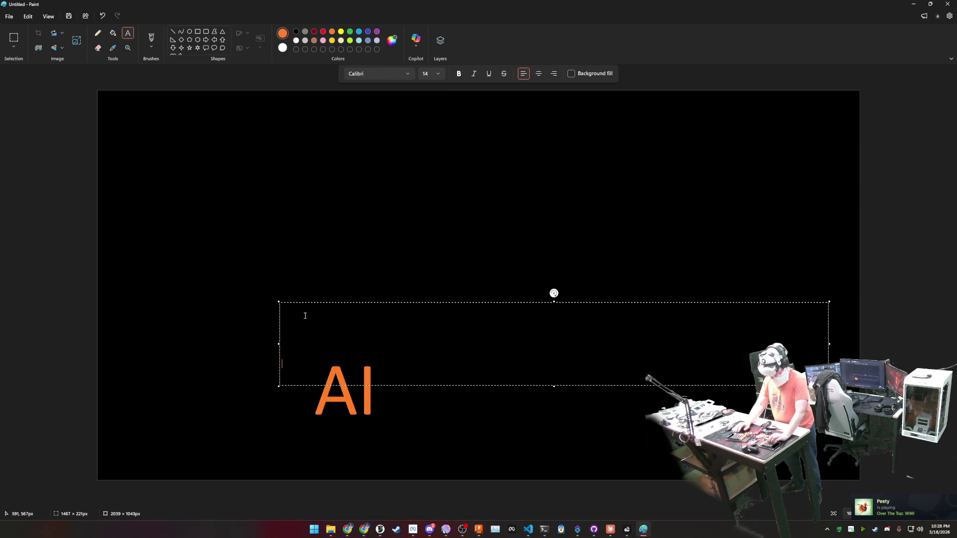
Enter 'Type up some sort of sentence that actually sounds cool and uses buzz words' and commit it.
text(a;lskdjf;laksjdf;laksjd)
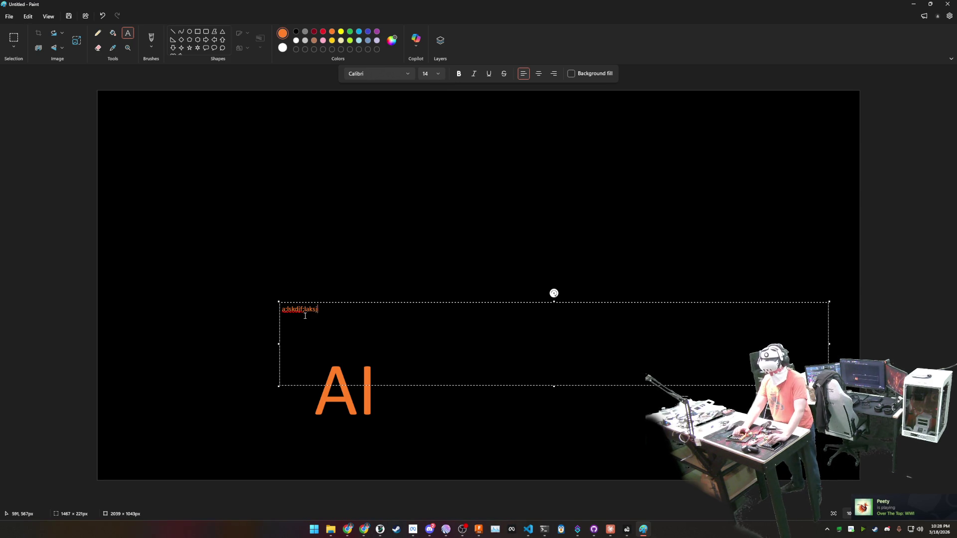
key(BackSpace)
key(BackSpace)
key(BackSpace)
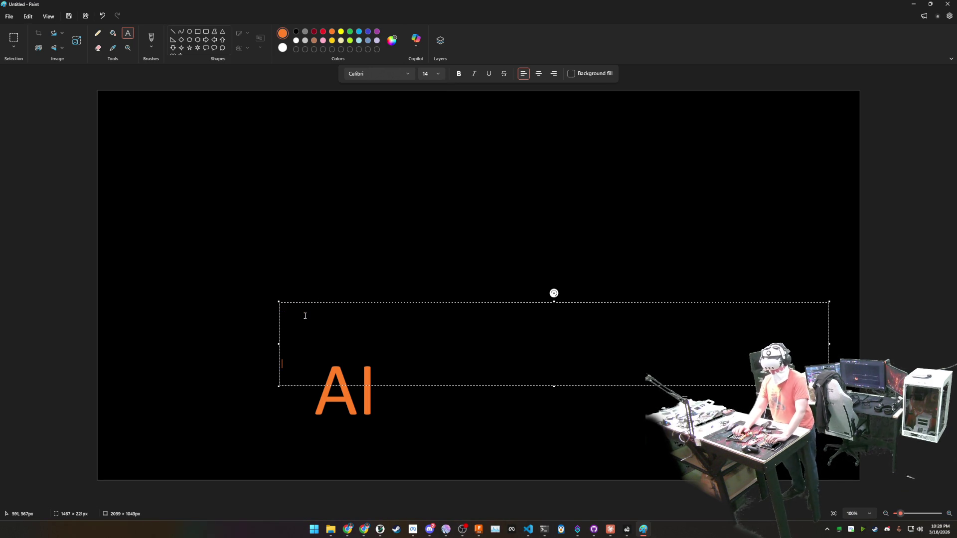
text(Type up some sort of )
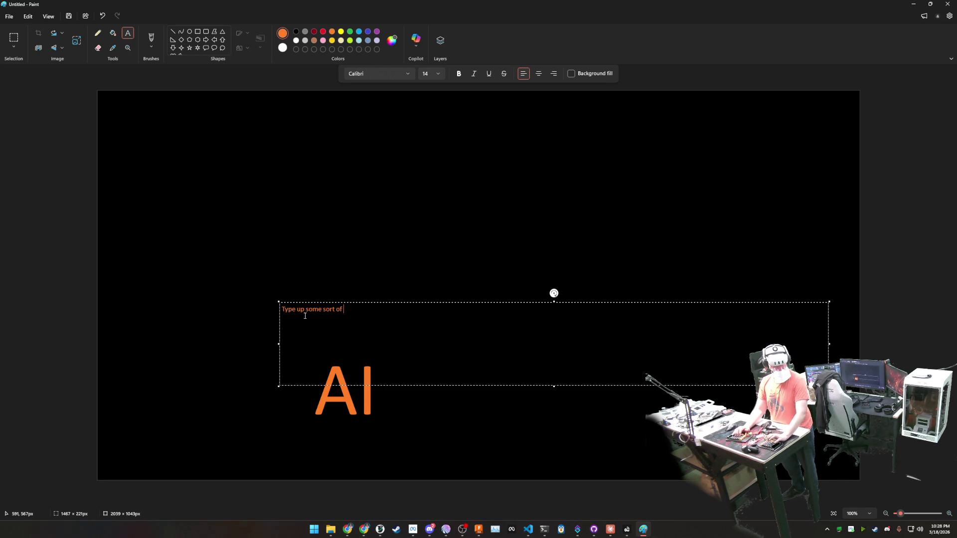
text(sentence that ac)
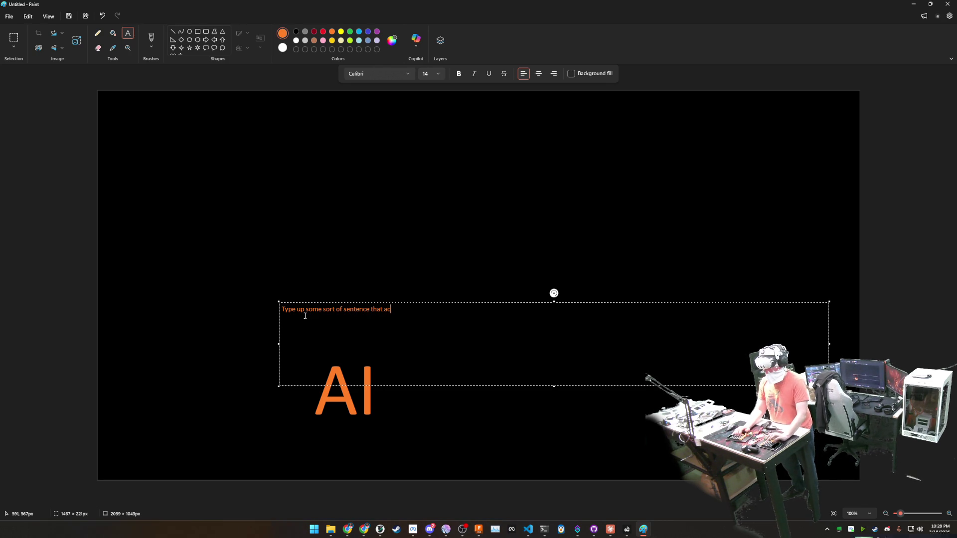
text(tually sounds )
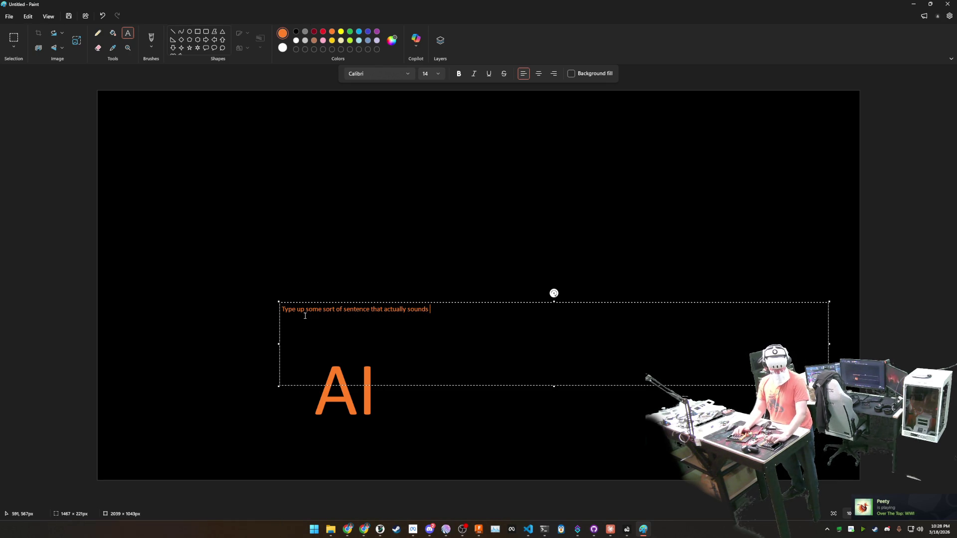
text(cool and uses )
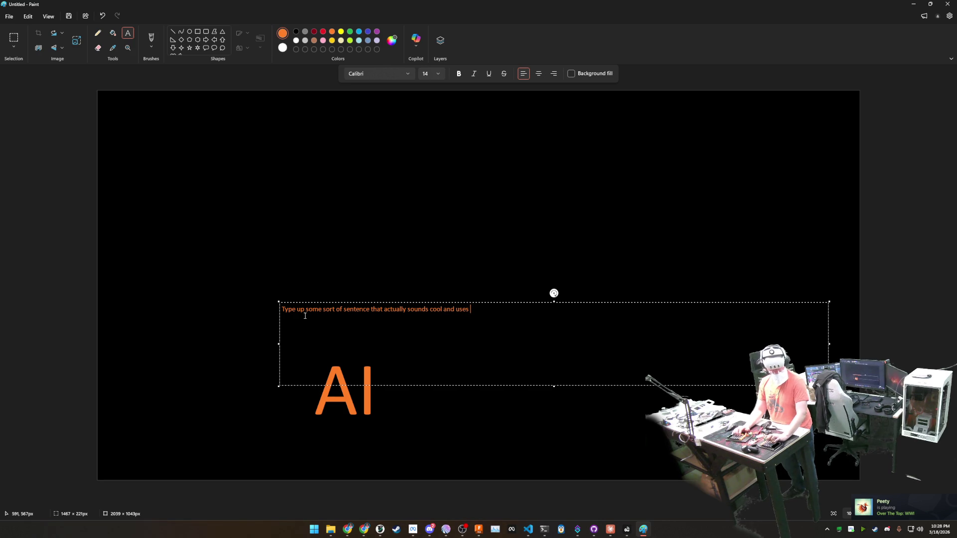
text(buzz words)
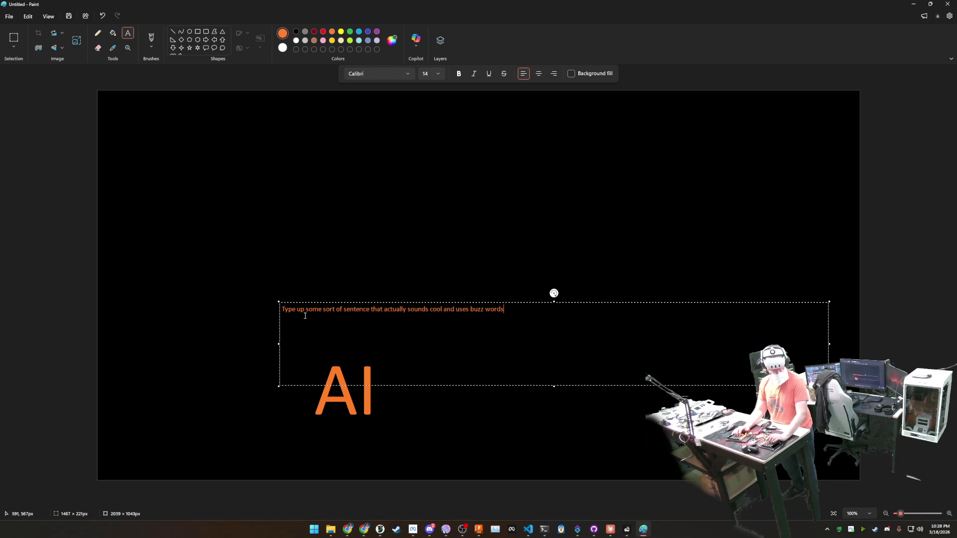
click(477, 427)
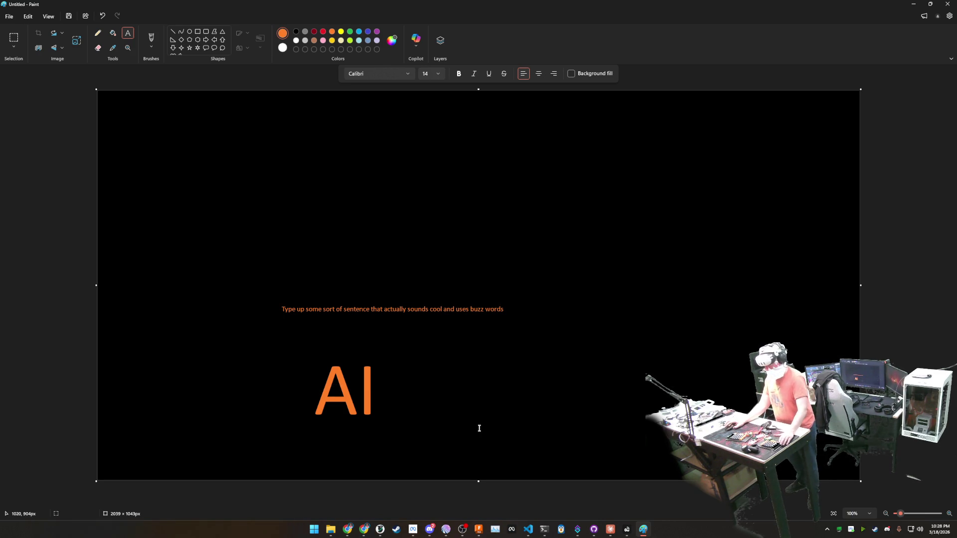
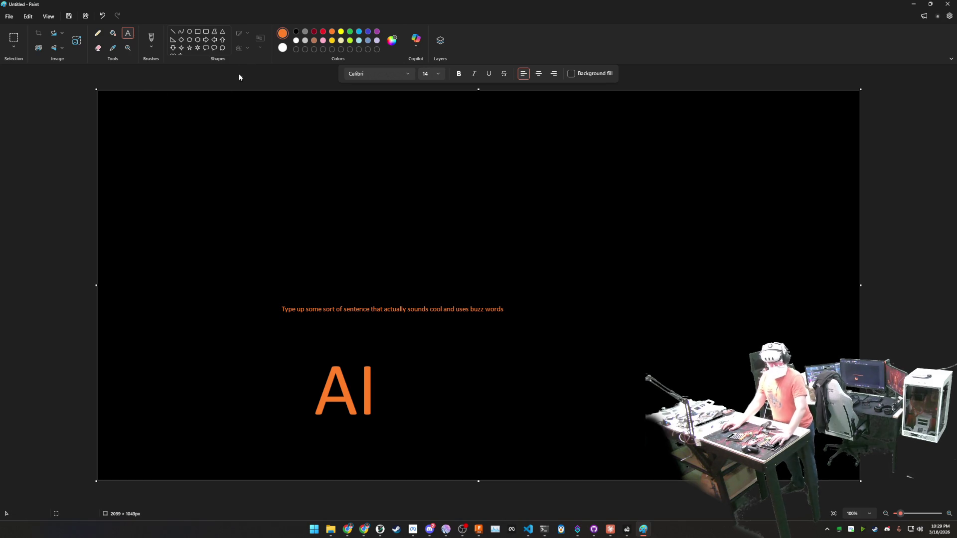
With the orange pencil, draw tick marks under words of the sentence and circle 'buzz words'.
click(98, 33)
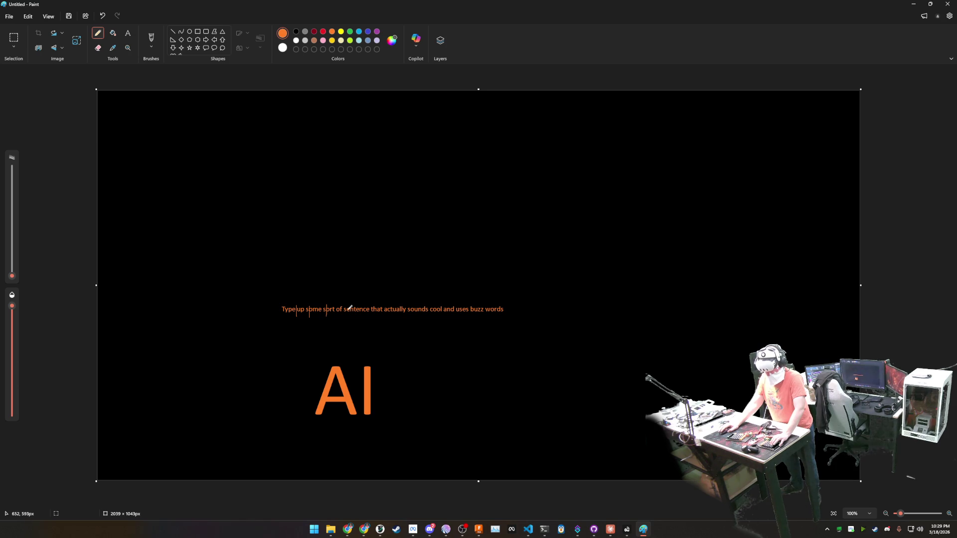
mouse_move(341, 305)
mouse_down()
mouse_move(340, 317)
mouse_move(379, 317)
mouse_up()
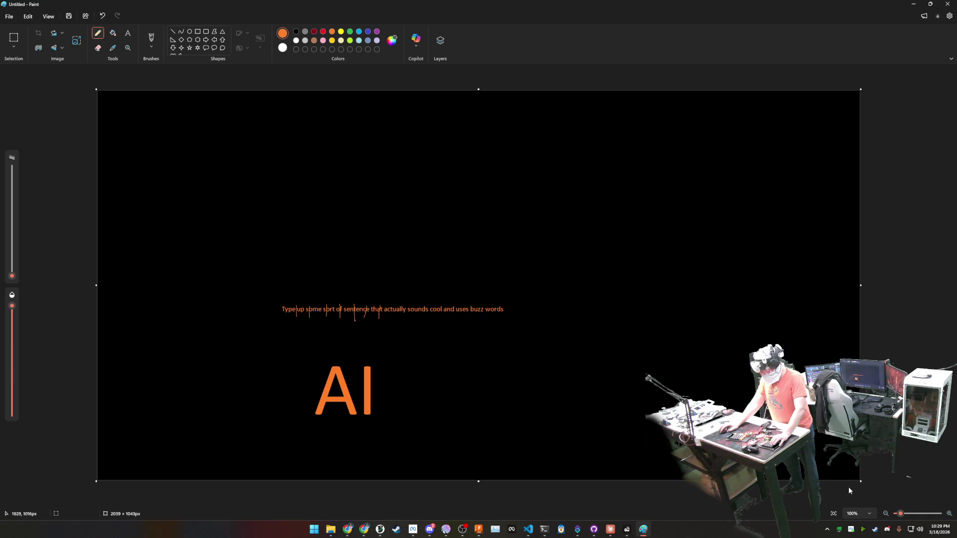
drag(899, 514, 904, 513)
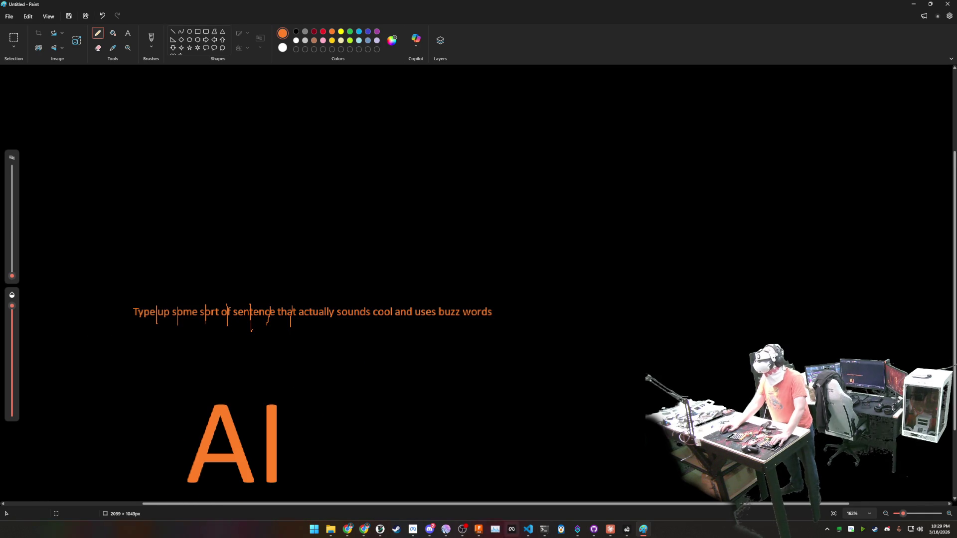
scroll(136, 259, left, 2)
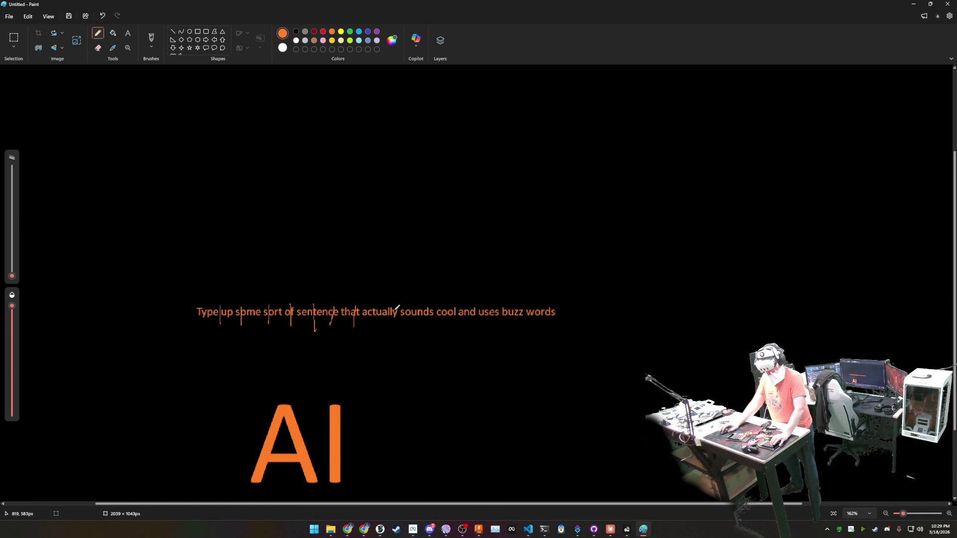
mouse_move(375, 305)
mouse_down()
mouse_move(375, 340)
mouse_move(391, 331)
mouse_move(391, 340)
mouse_up()
drag(411, 305, 411, 327)
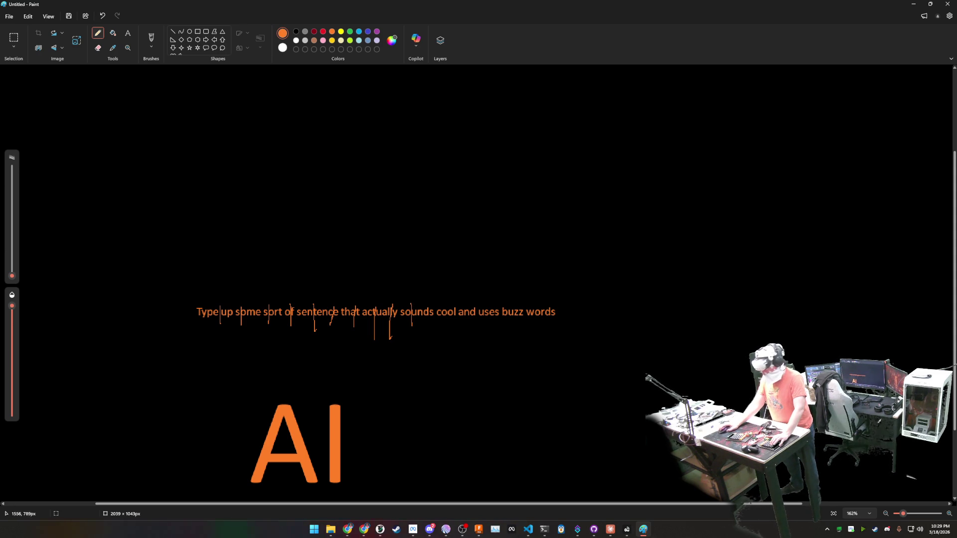
drag(903, 513, 900, 517)
mouse_move(478, 297)
mouse_down()
mouse_move(469, 308)
mouse_move(505, 308)
mouse_move(479, 298)
mouse_up()
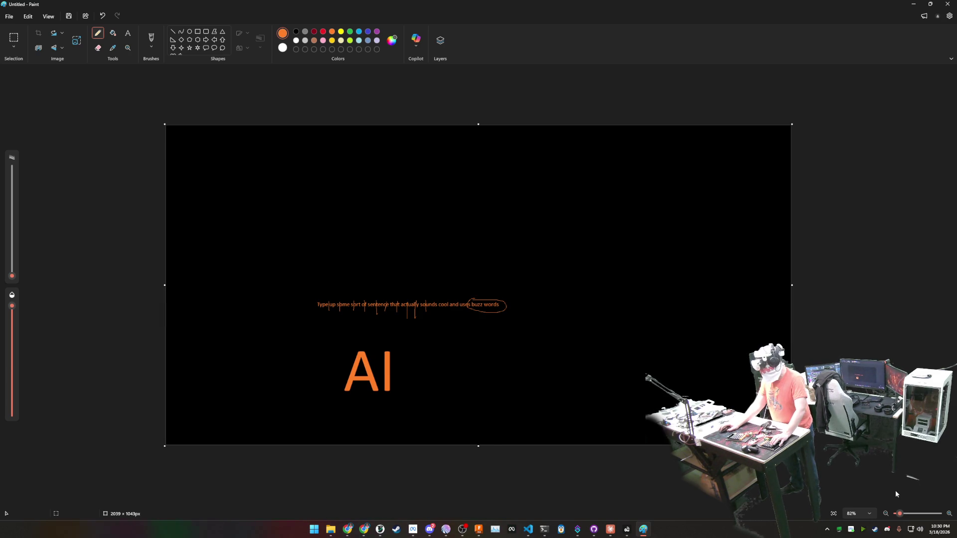
Zoom the canvas to 120% and draw an orange arrow pointing left at 'AI'.
click(949, 514)
click(950, 515)
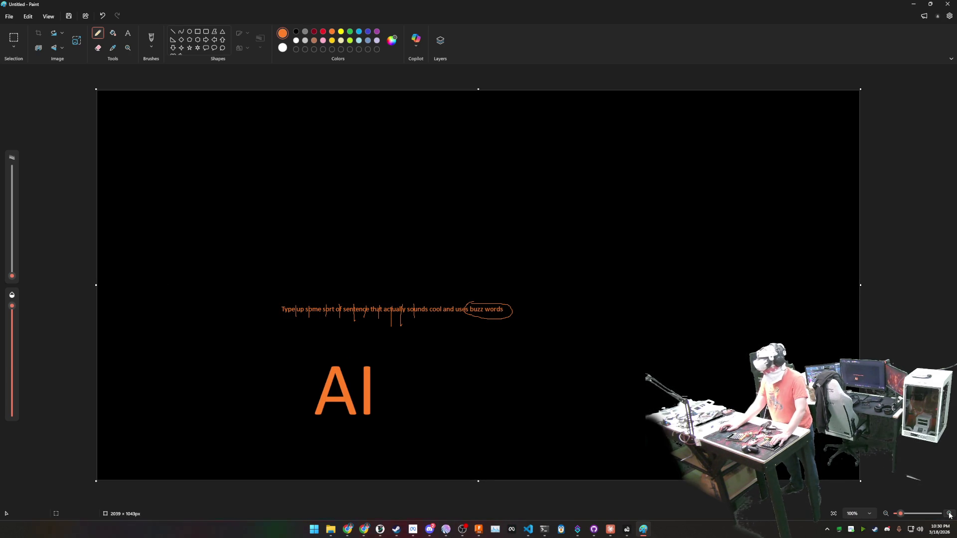
click(950, 516)
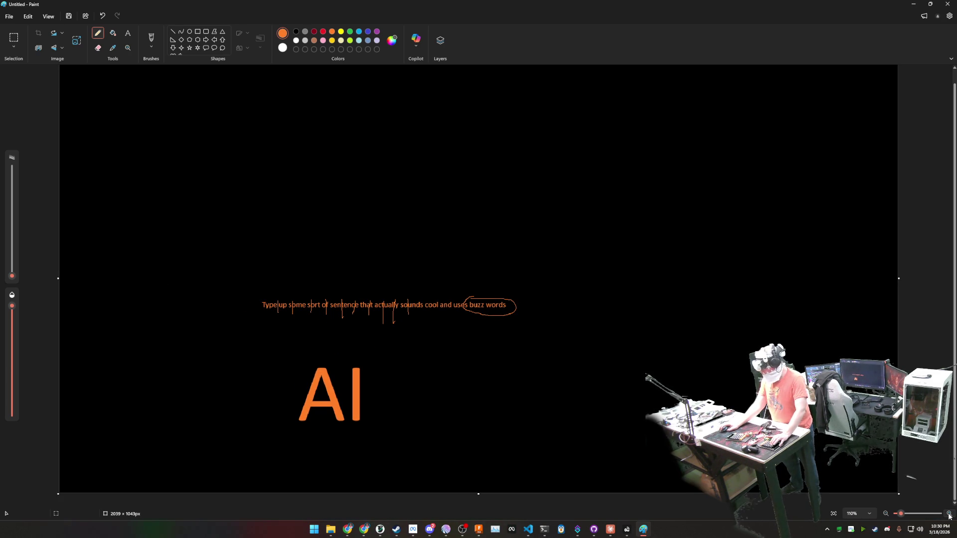
click(950, 517)
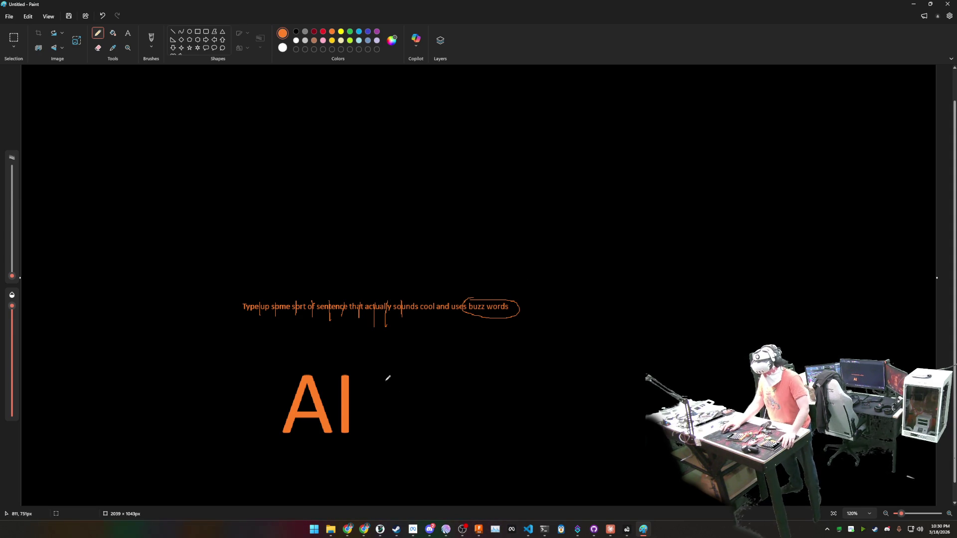
mouse_move(393, 376)
mouse_down()
mouse_move(369, 398)
mouse_move(431, 435)
mouse_up()
drag(370, 396, 504, 383)
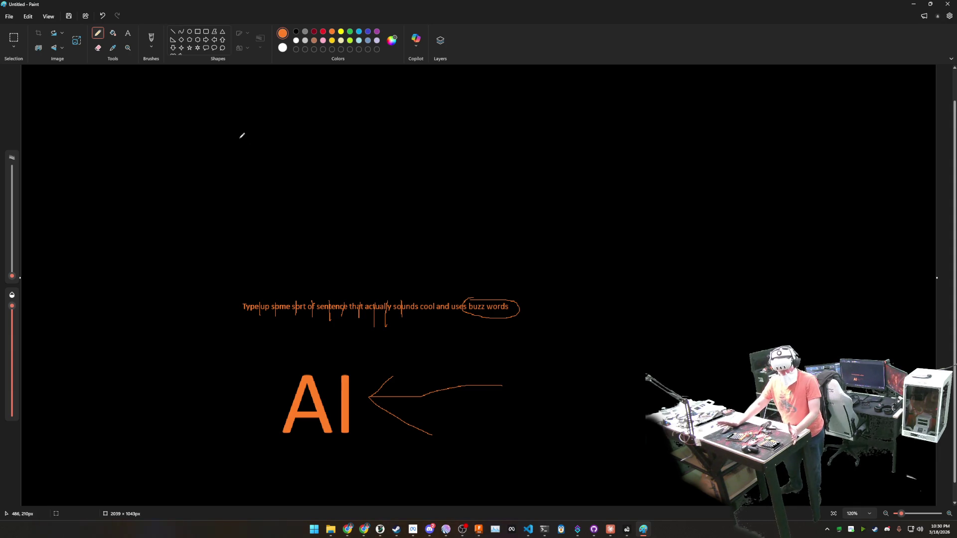
Add the text label 'agents.md' at the arrow's tail, correcting the mistyped extension.
click(127, 32)
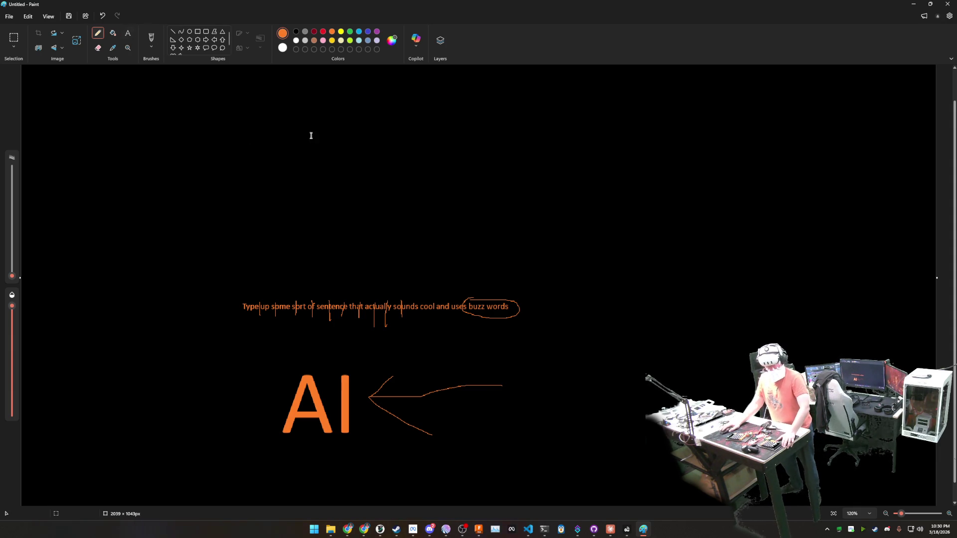
mouse_move(511, 374)
mouse_down()
mouse_move(595, 426)
mouse_move(621, 423)
mouse_up()
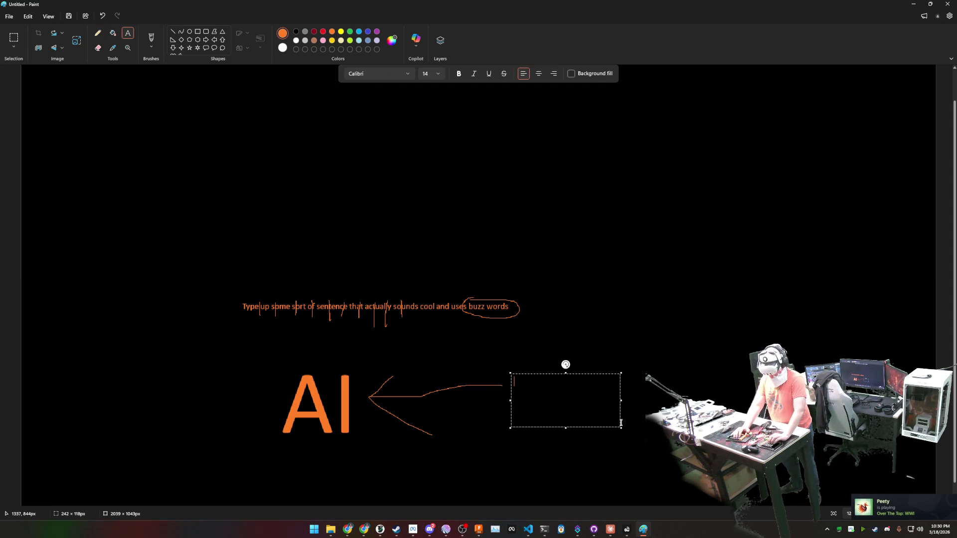
text(agents.ds)
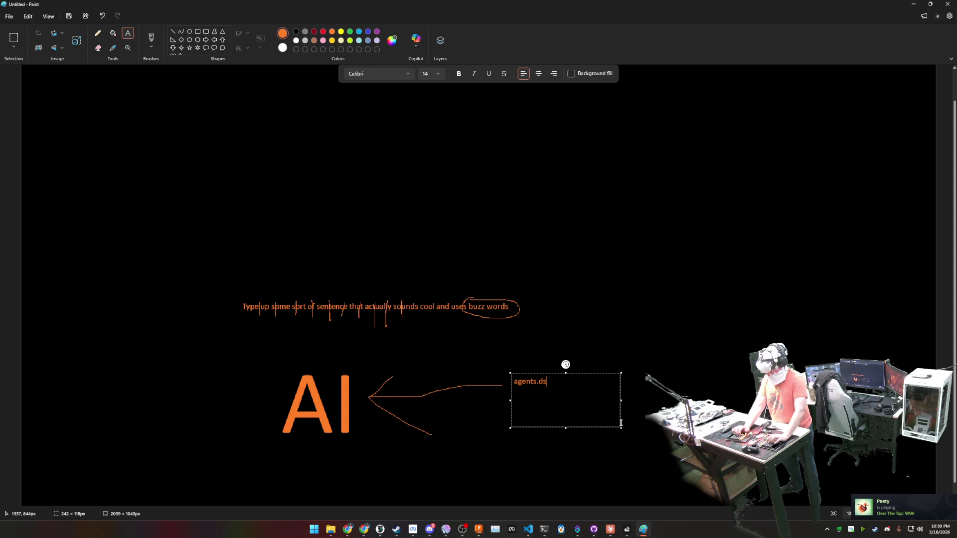
key(BackSpace)
key(BackSpace)
text(md)
click(578, 350)
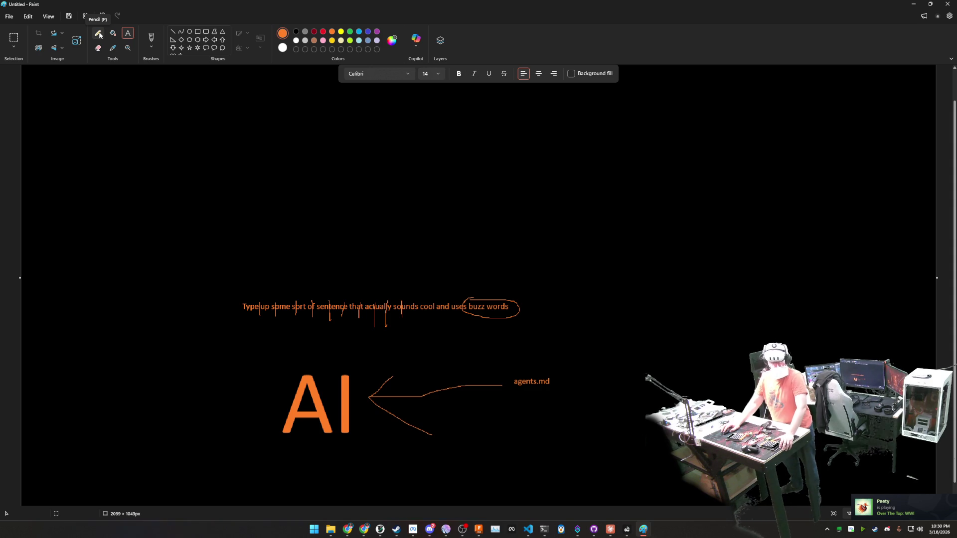
click(99, 34)
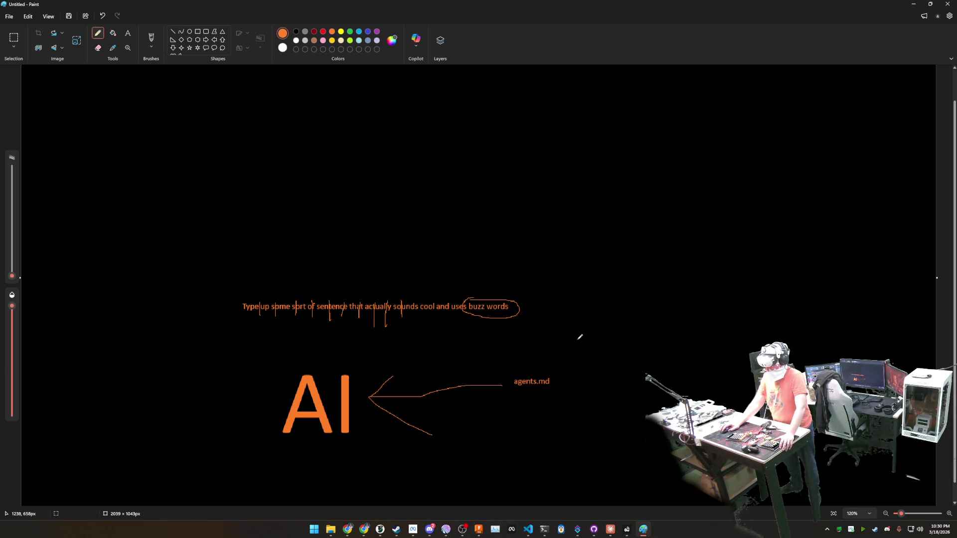
Handwrite 'agent' right of the sentence, plus a smiley face and short note at upper left.
drag(580, 335, 580, 330)
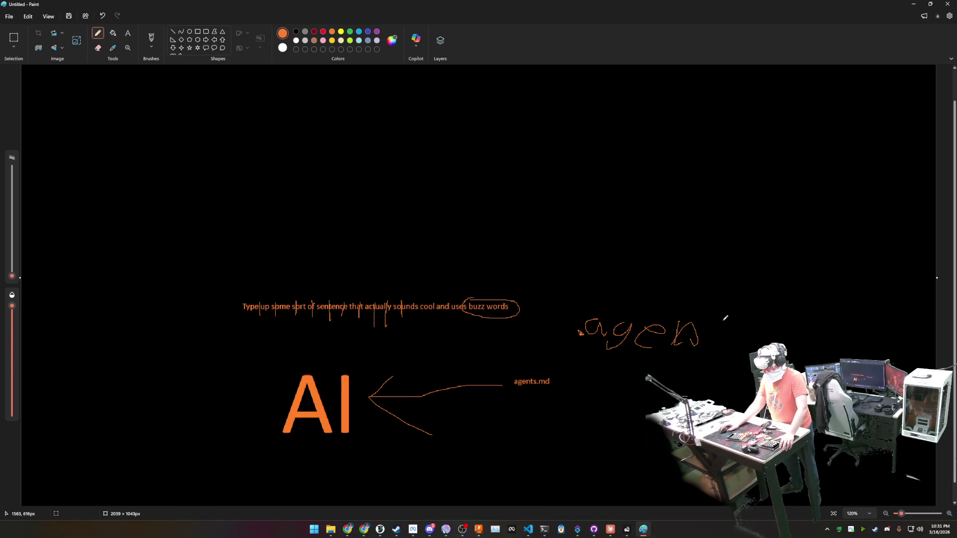
drag(713, 344, 728, 299)
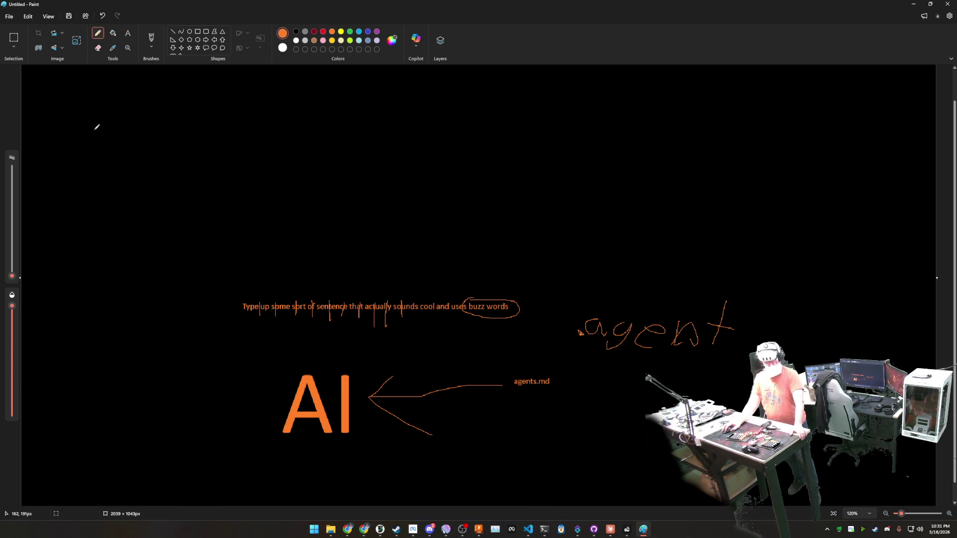
mouse_move(96, 126)
mouse_down()
mouse_move(100, 137)
mouse_move(150, 117)
mouse_move(151, 134)
mouse_up()
drag(95, 154, 145, 149)
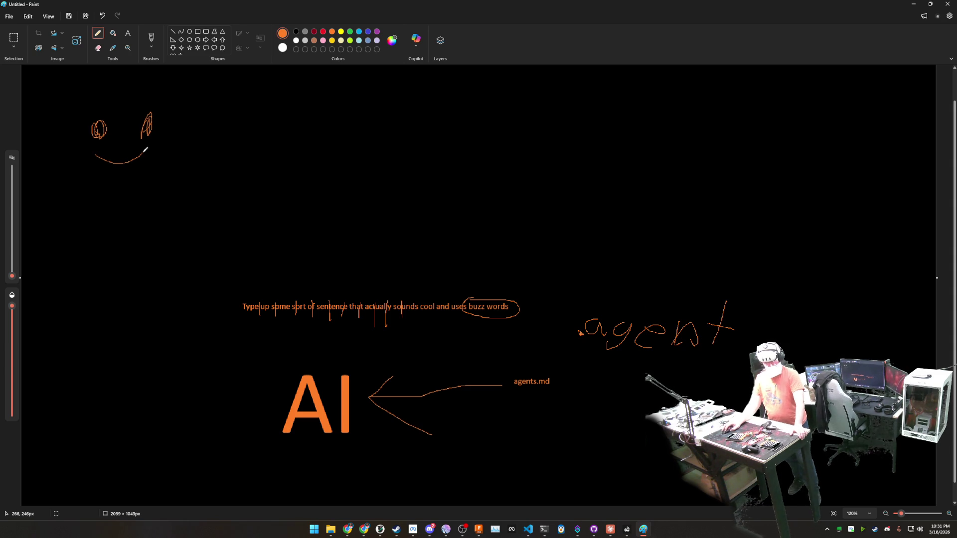
mouse_move(65, 178)
mouse_down()
mouse_move(67, 189)
mouse_move(86, 172)
mouse_move(93, 189)
mouse_move(112, 194)
mouse_move(174, 183)
mouse_move(169, 205)
mouse_move(202, 186)
mouse_move(203, 203)
mouse_move(210, 186)
mouse_move(222, 207)
mouse_move(263, 196)
mouse_move(268, 206)
mouse_up()
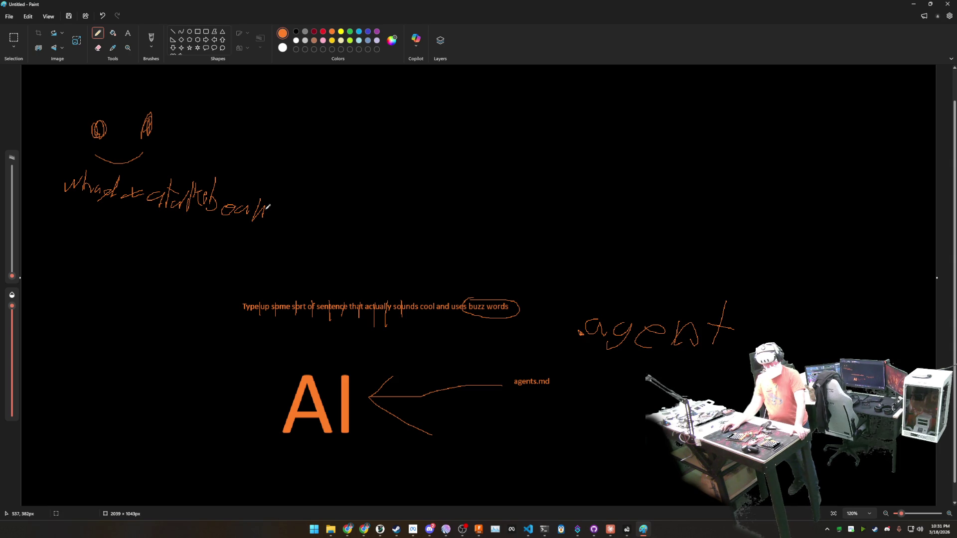
mouse_move(273, 172)
mouse_down()
mouse_move(277, 205)
mouse_move(286, 185)
mouse_up()
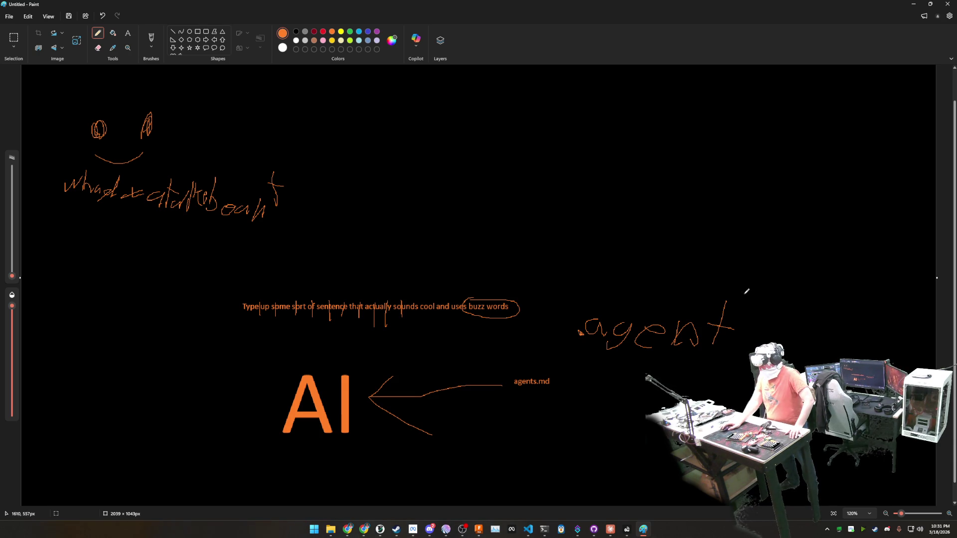
Draw a freehand arrow from the upper right pointing down at 'agent'.
drag(744, 294, 790, 186)
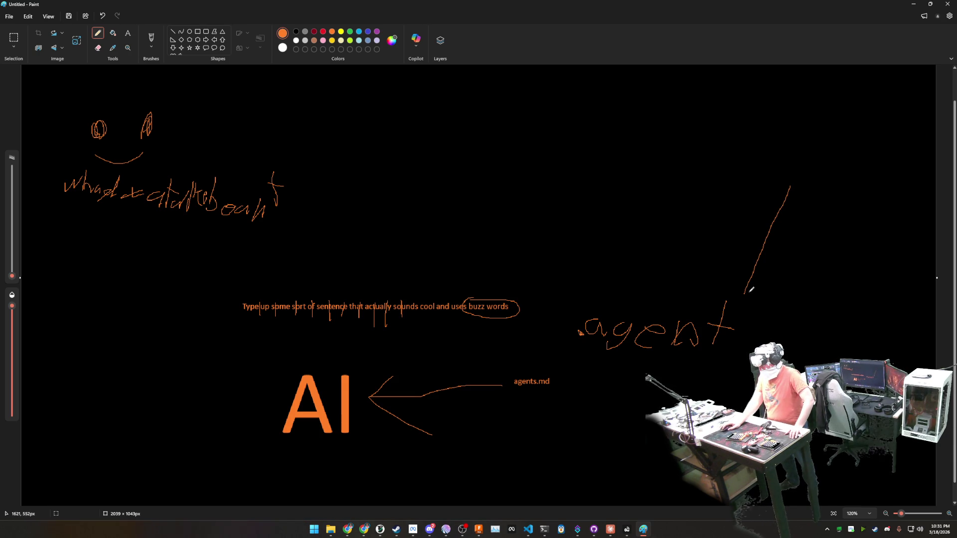
drag(747, 293, 849, 310)
drag(747, 293, 801, 242)
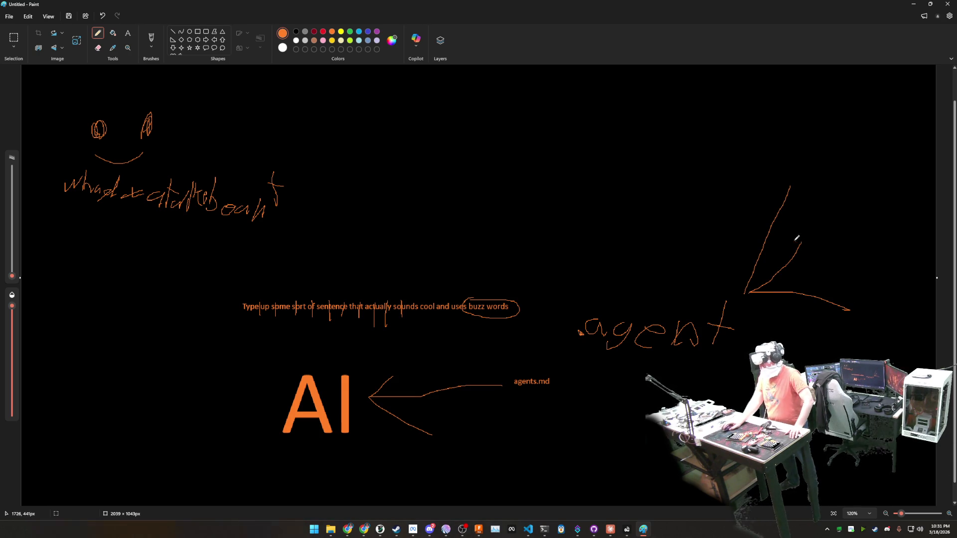
Add the orange text label 'folder' above the new arrow's top.
click(127, 33)
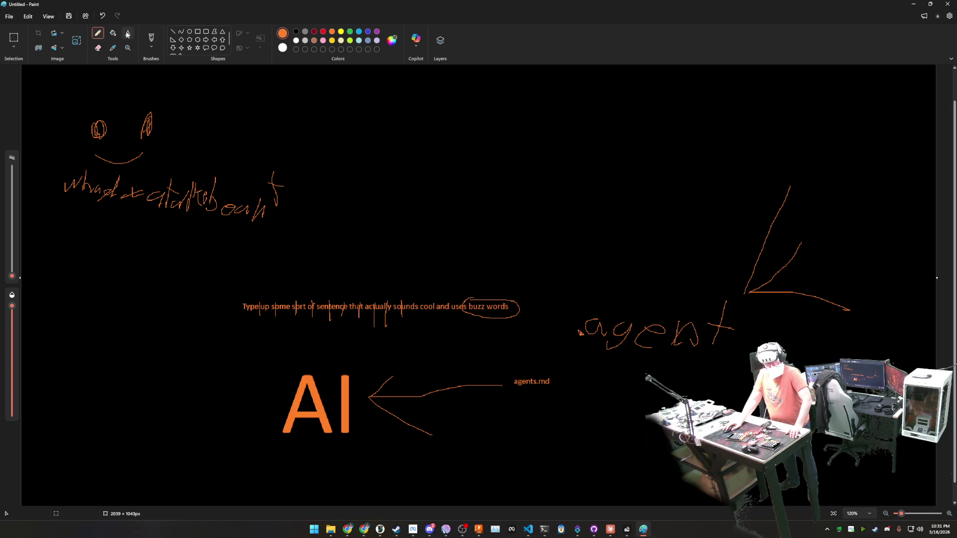
drag(748, 160, 844, 181)
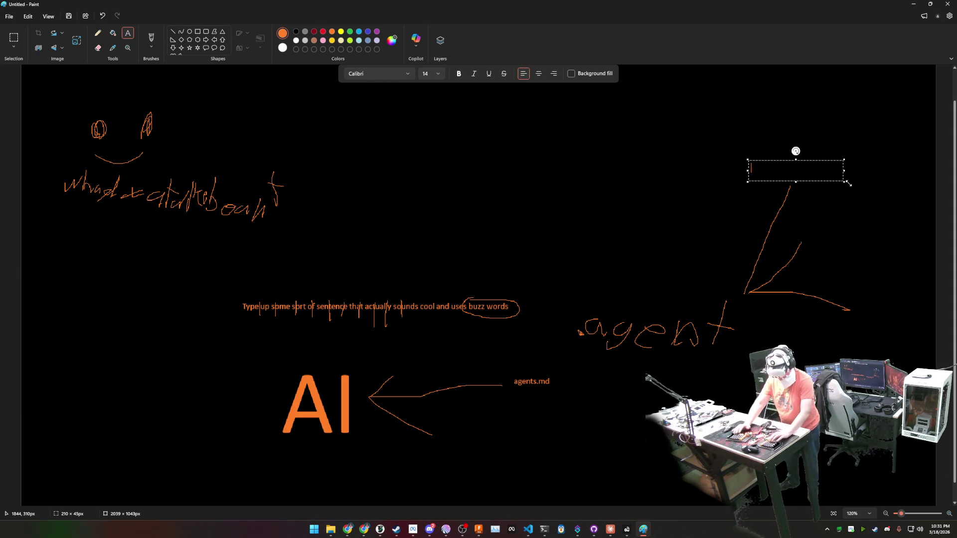
text(folder)
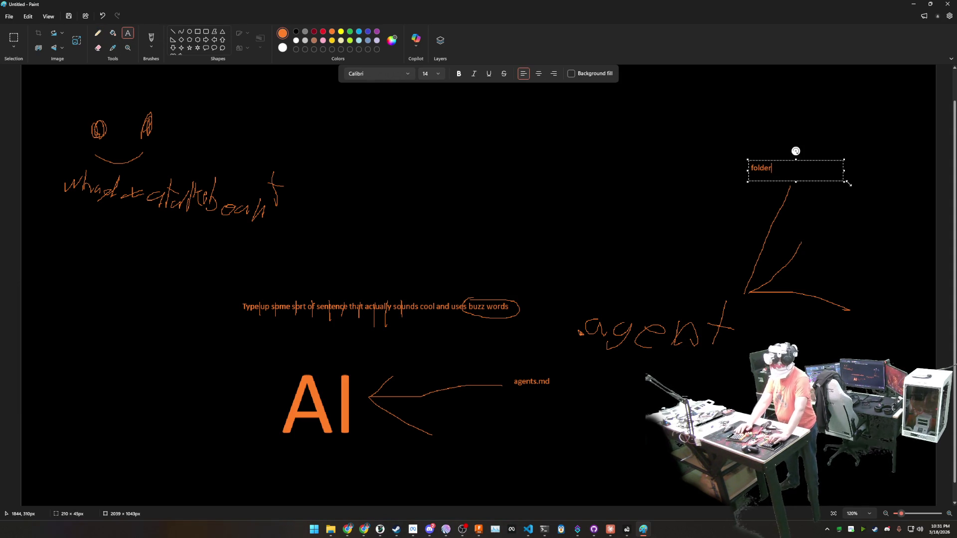
click(839, 332)
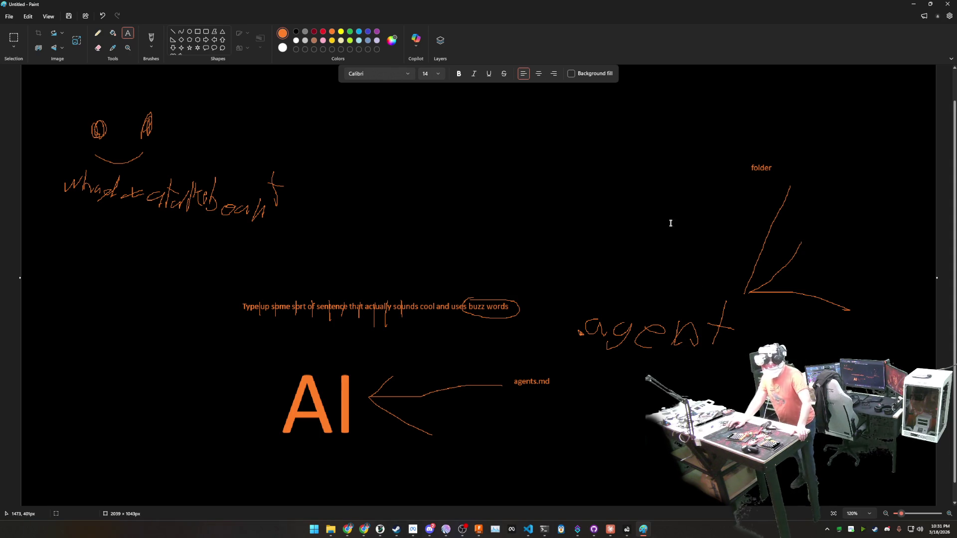
Select the 'folder' label and shift it slightly right, leaving a white patch.
click(13, 38)
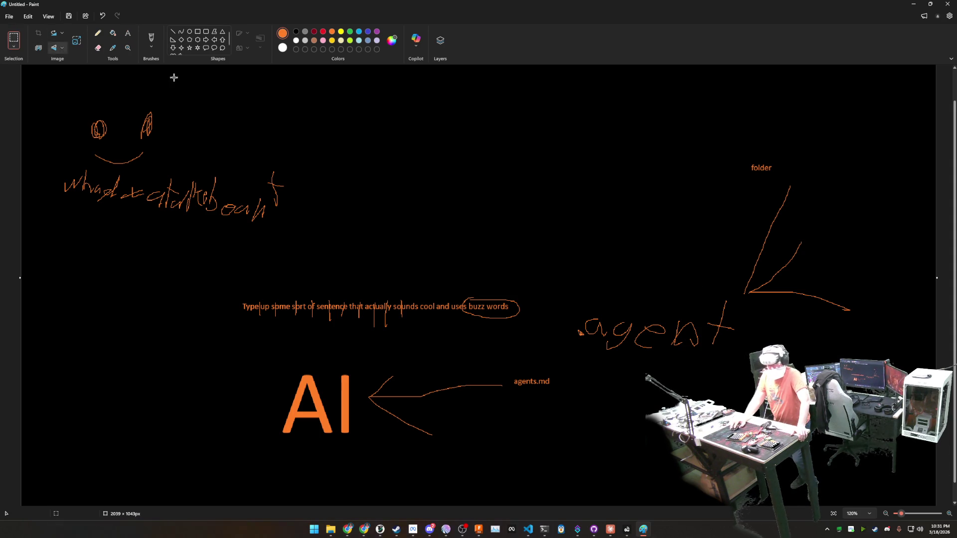
mouse_move(775, 178)
mouse_down()
mouse_move(741, 158)
mouse_move(798, 173)
mouse_up()
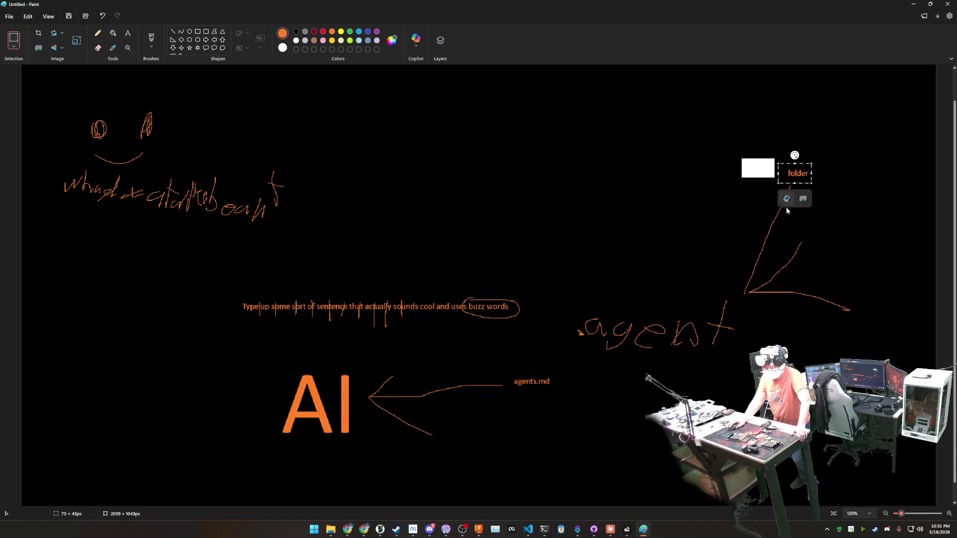
click(860, 238)
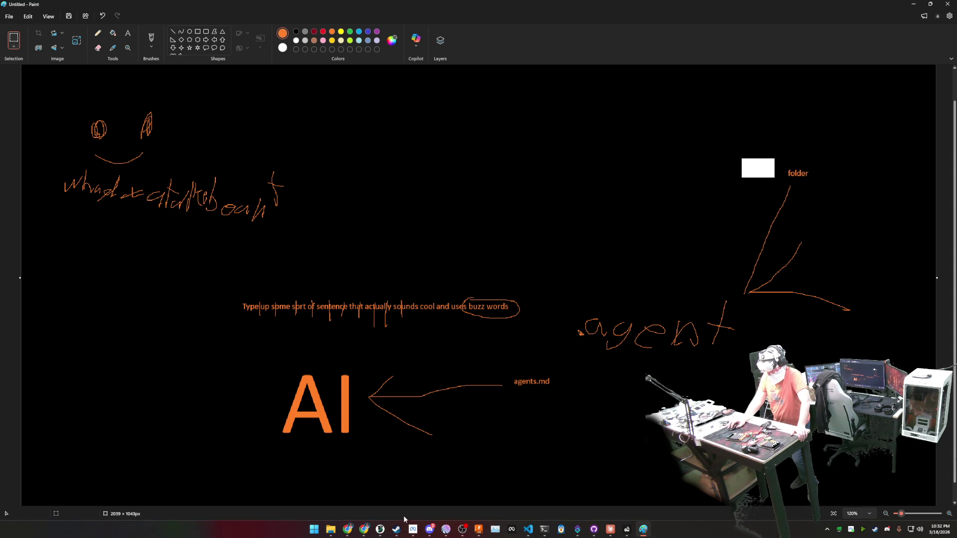
Bring Windows Terminal forward, move it up and enlarge it to show the SharkStreamerBot session.
click(546, 530)
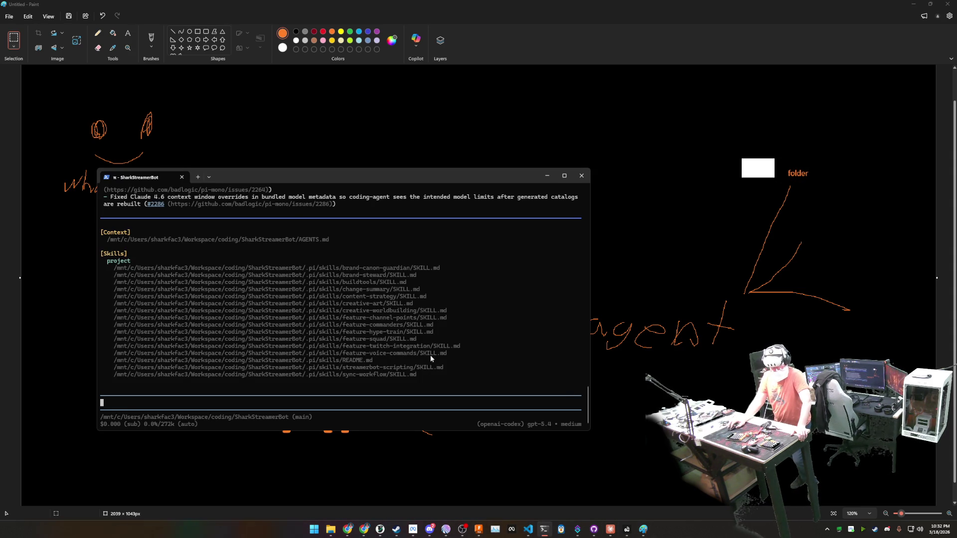
drag(313, 175, 300, 61)
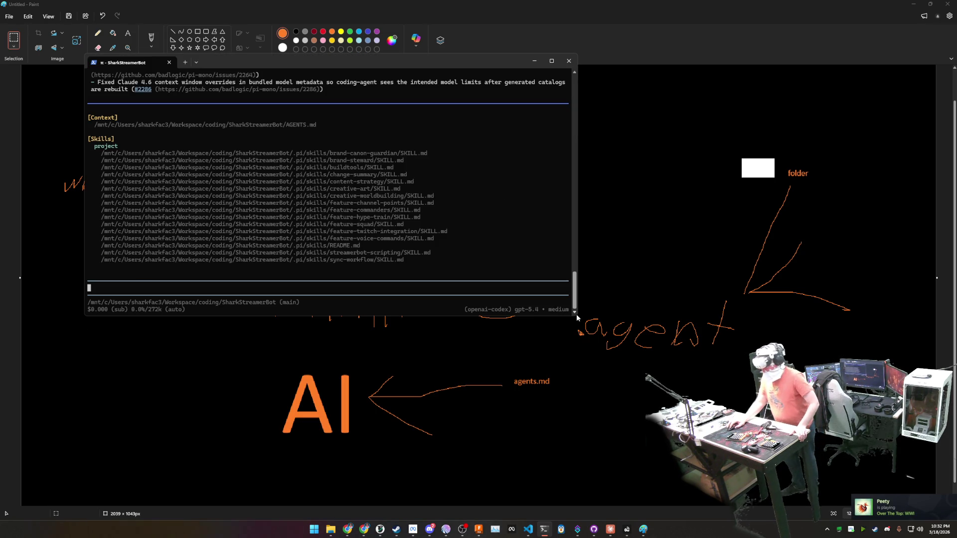
drag(576, 315, 823, 430)
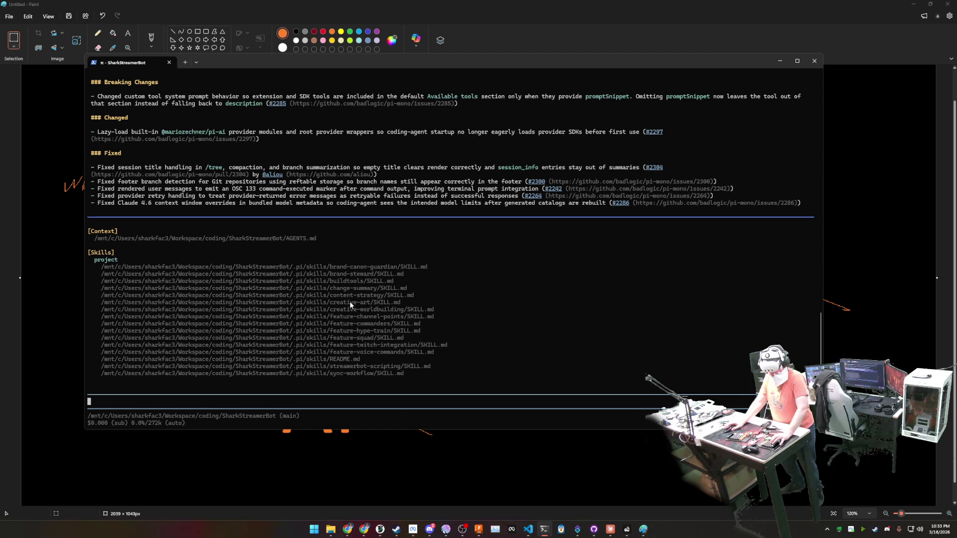
Enlarge the Claude paddle-switch chat, scroll to its Omron verdict, and bring up Task Manager.
click(610, 529)
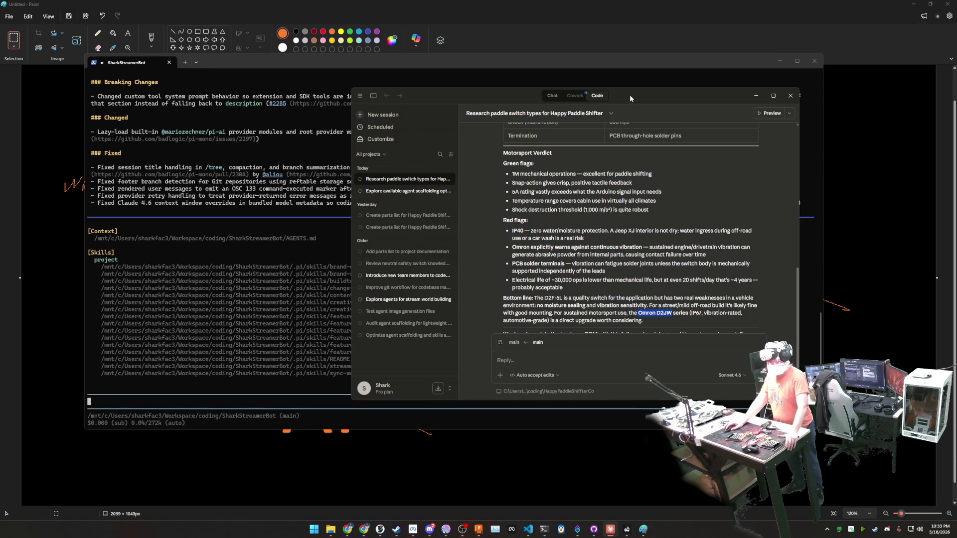
mouse_move(629, 95)
mouse_down()
mouse_move(553, 91)
mouse_move(590, 59)
mouse_move(689, 39)
mouse_up()
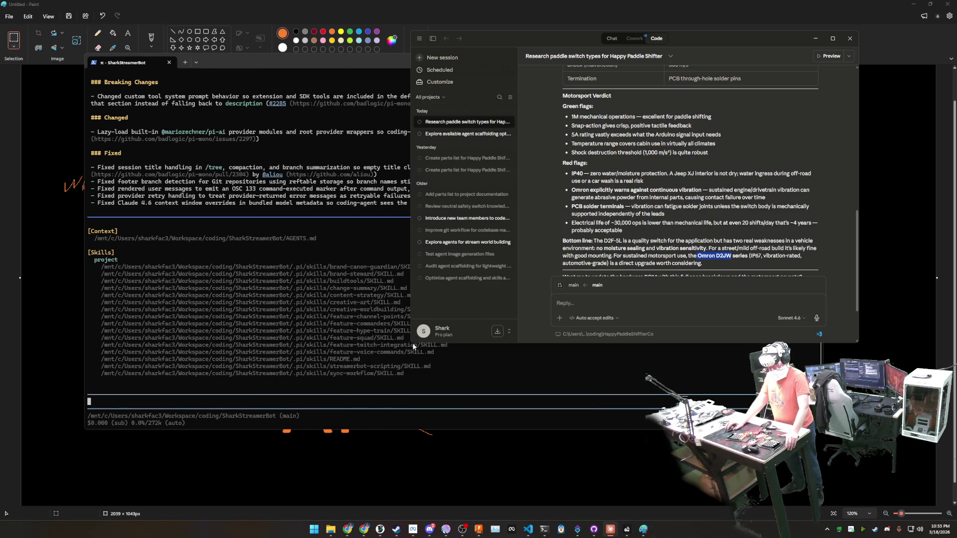
drag(410, 345, 228, 391)
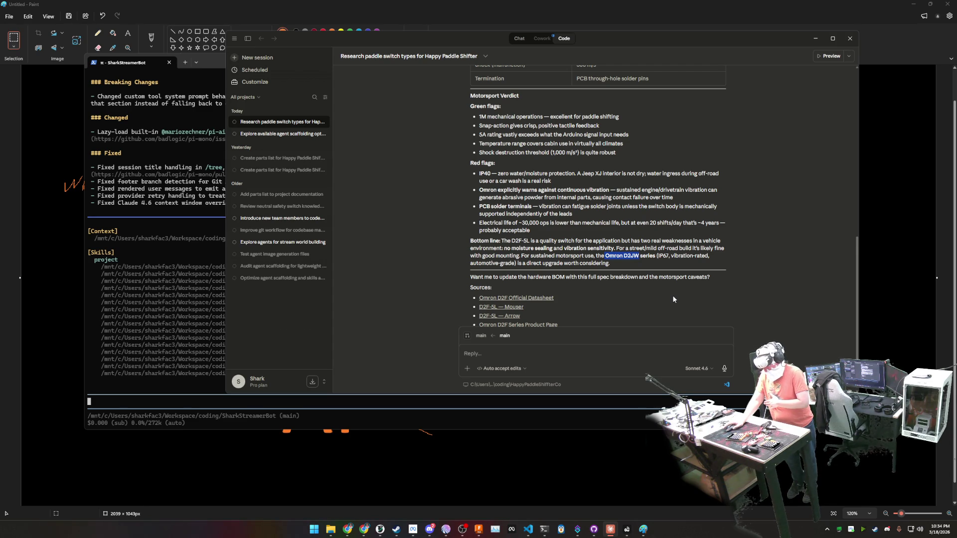
scroll(673, 299, down, 1)
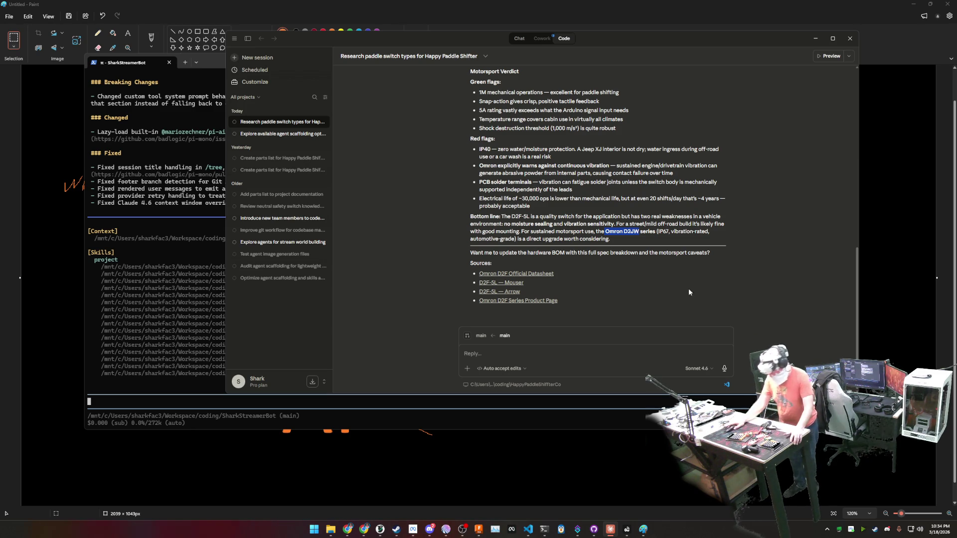
click(495, 529)
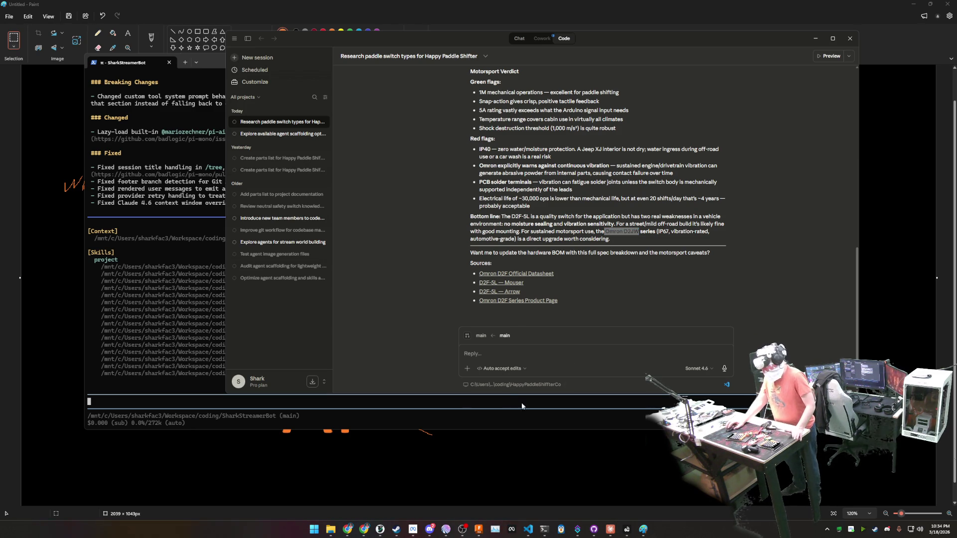
drag(307, 84, 483, 50)
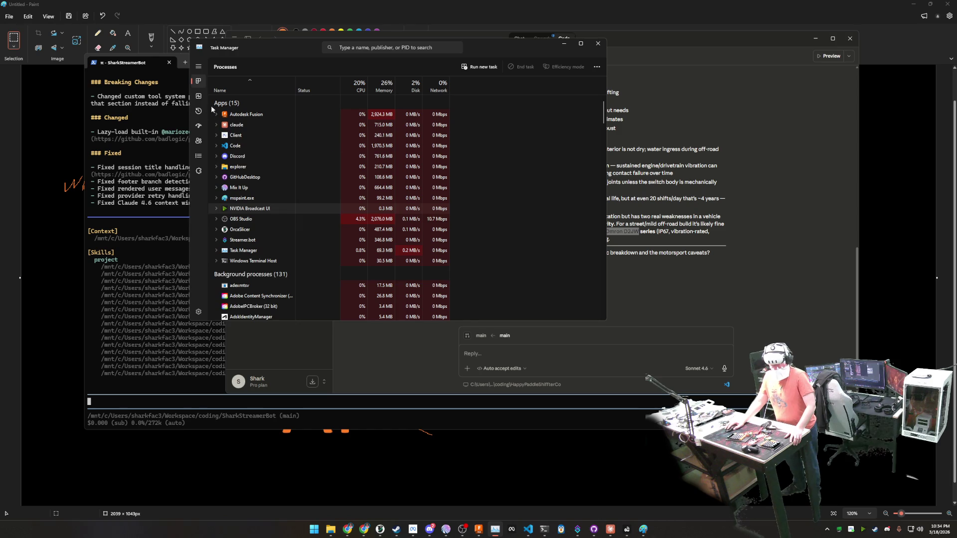
View the GPU 0 and GPU 1 performance graphs in Task Manager.
click(198, 95)
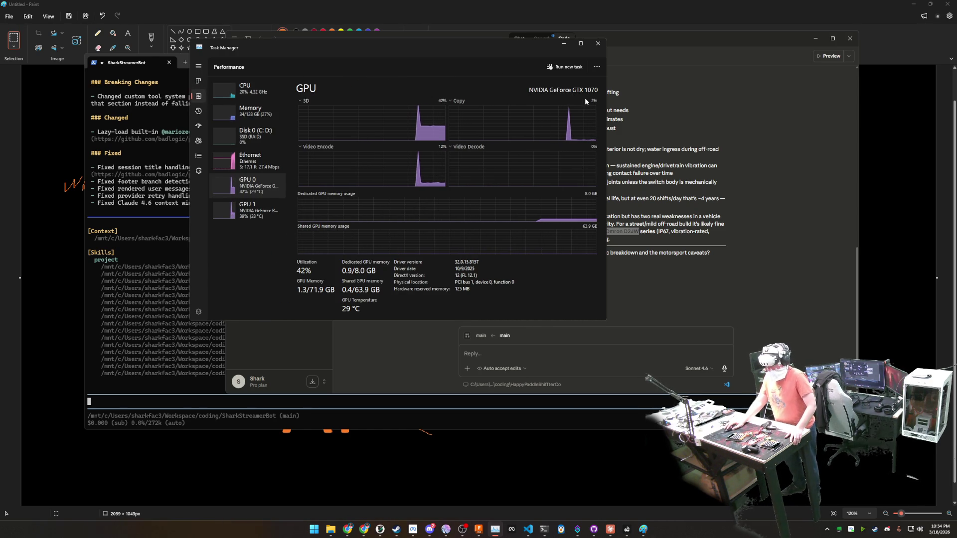
click(253, 215)
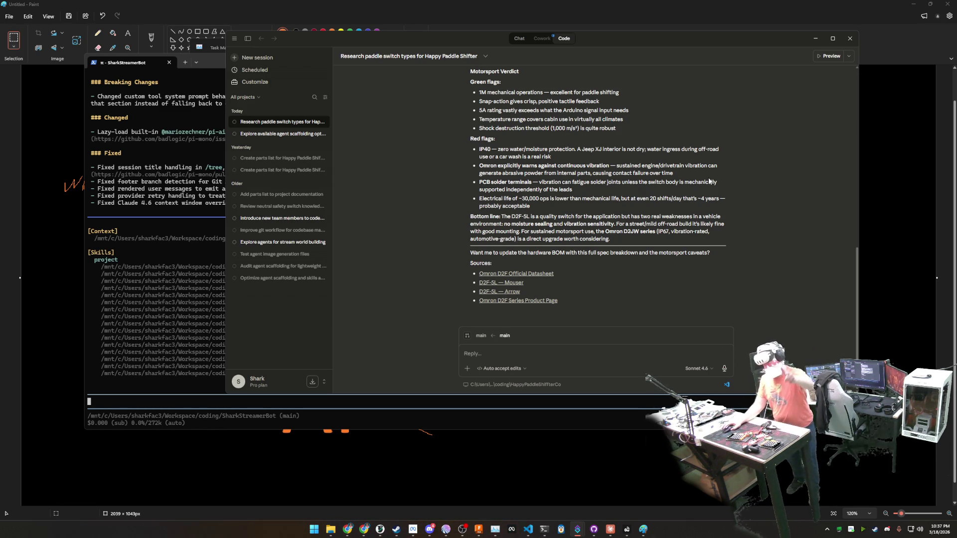
Highlight 'Omron D2JW' in Claude's verdict and switch to the Amazon Chrome window.
click(769, 187)
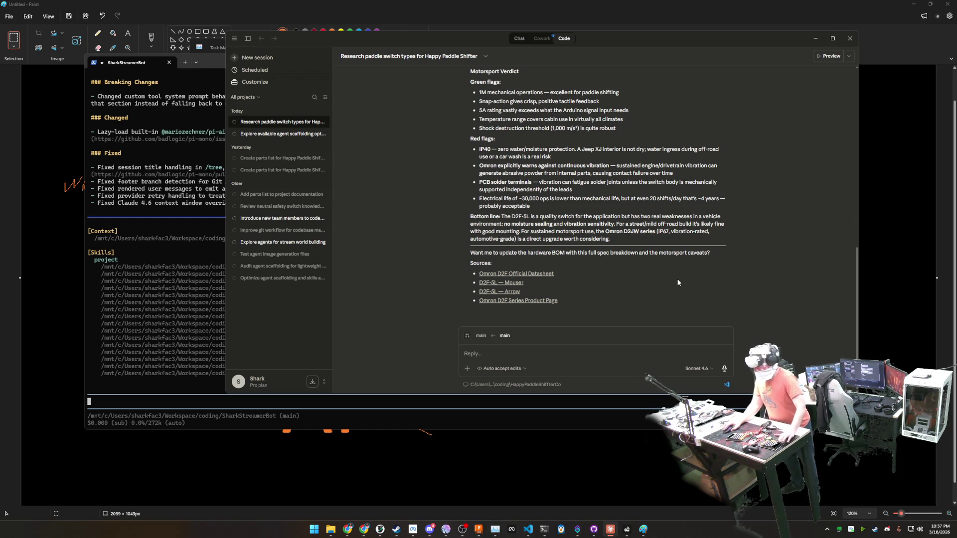
drag(604, 233, 644, 233)
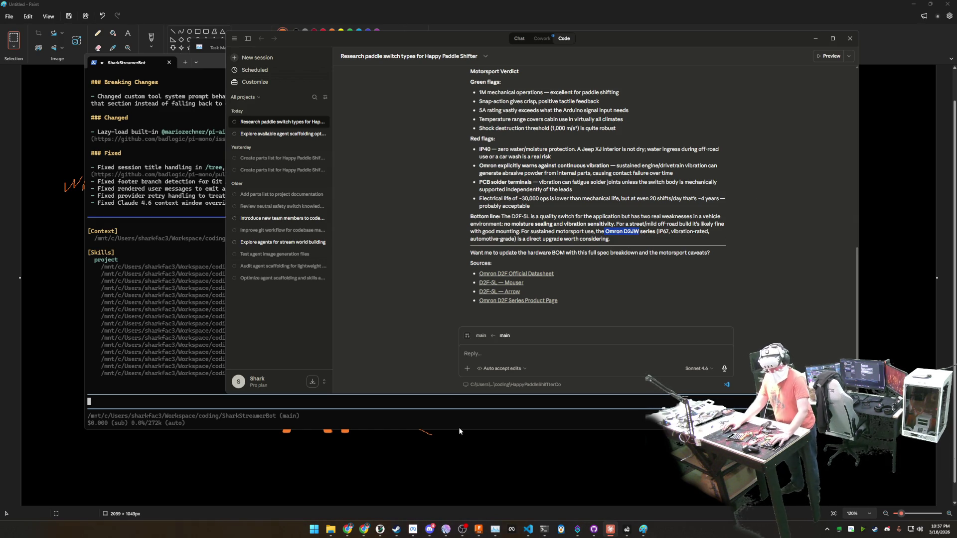
mouse_move(377, 518)
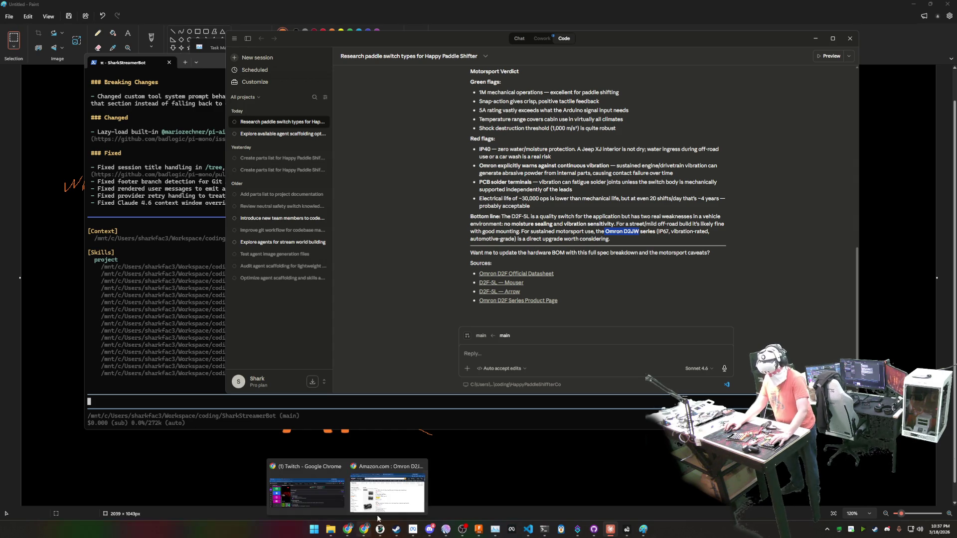
click(387, 490)
Rerun the Amazon search for 'Omron D2JW', then bring the Claude chat back in front.
click(288, 92)
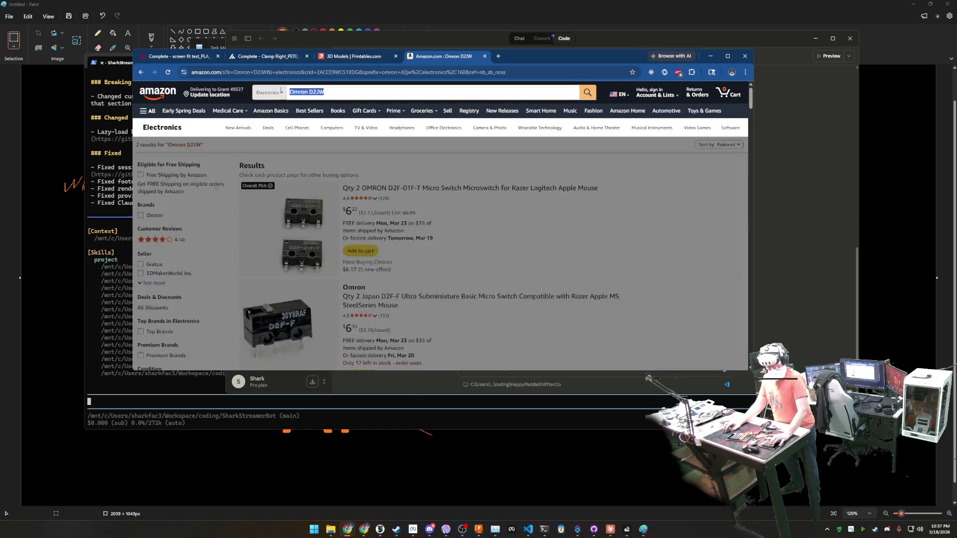
key(Return)
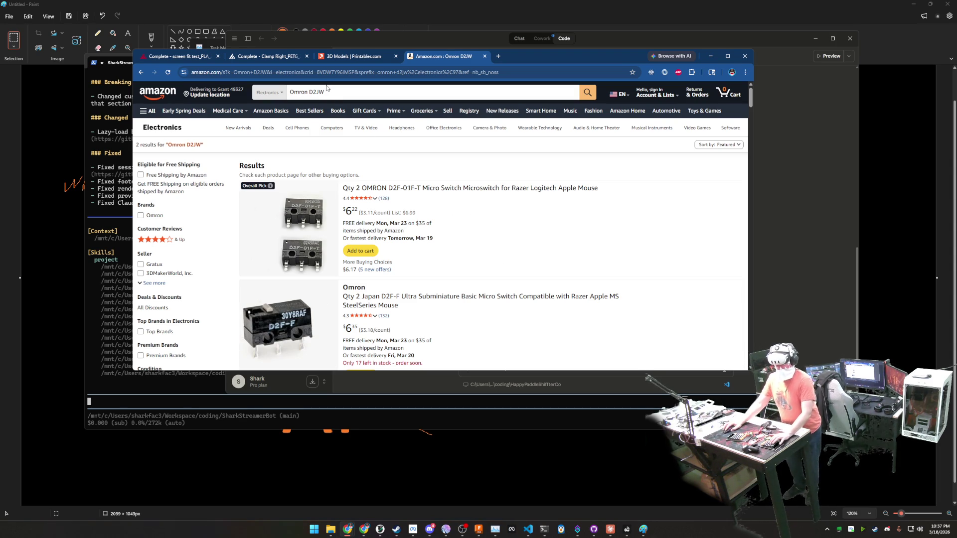
click(331, 91)
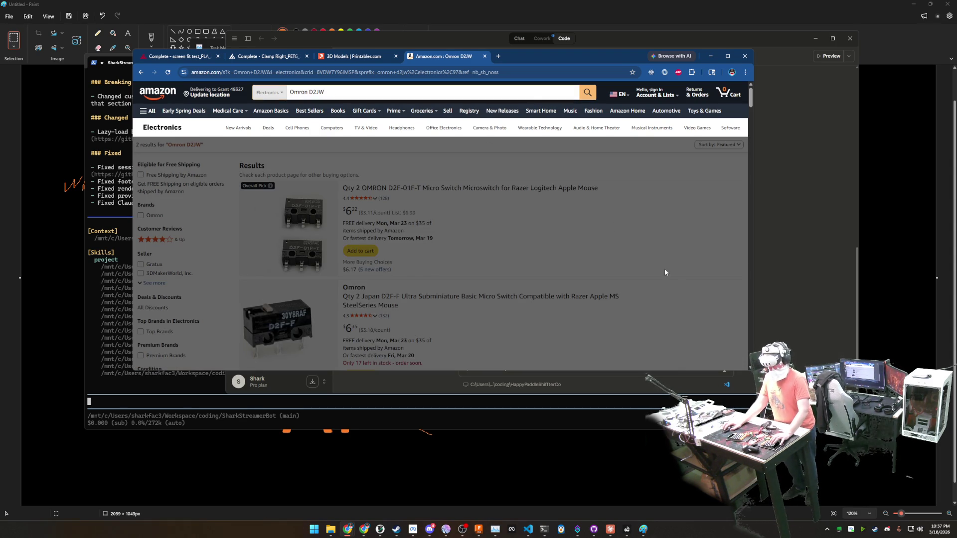
click(798, 280)
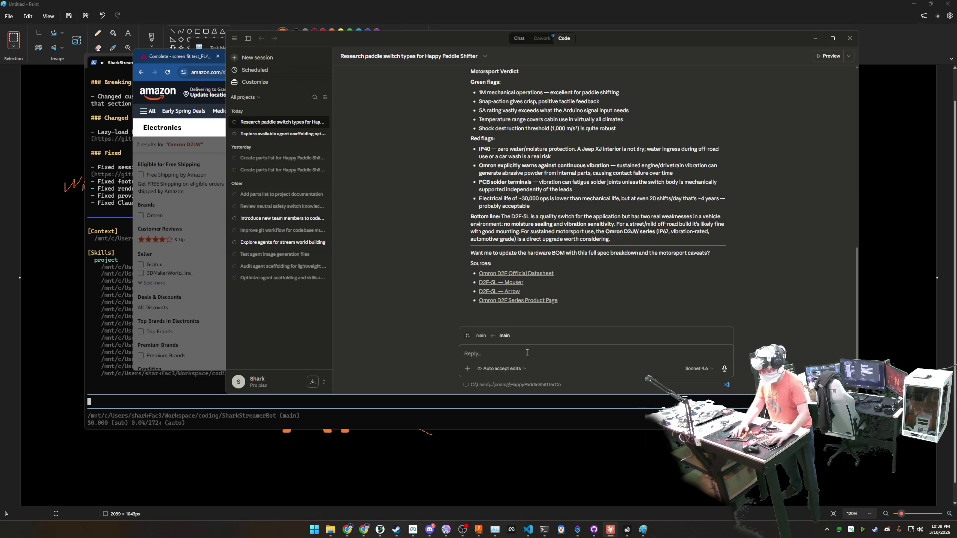
Reply to Claude: add the Omron switch to the BOM, log all project info, and later list alternative switches.
text(We )
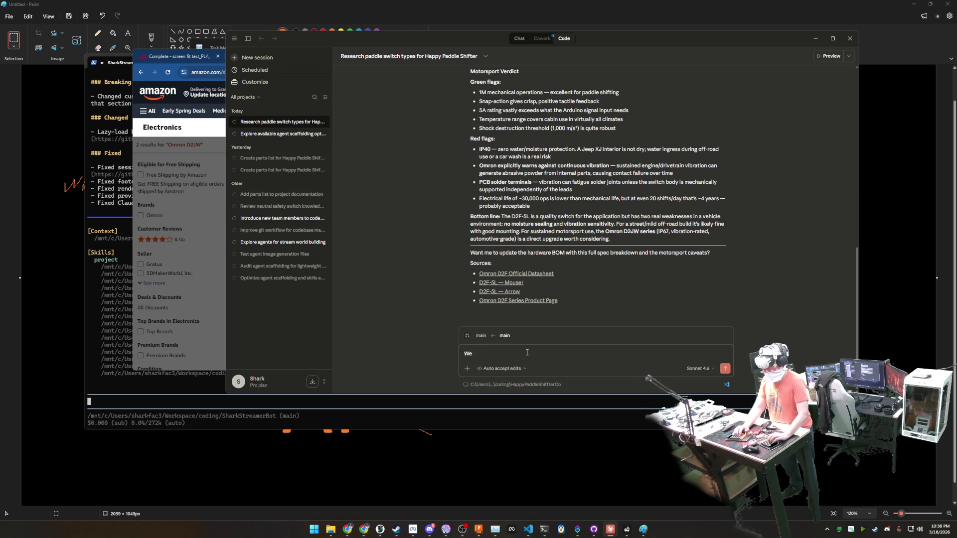
text(should )
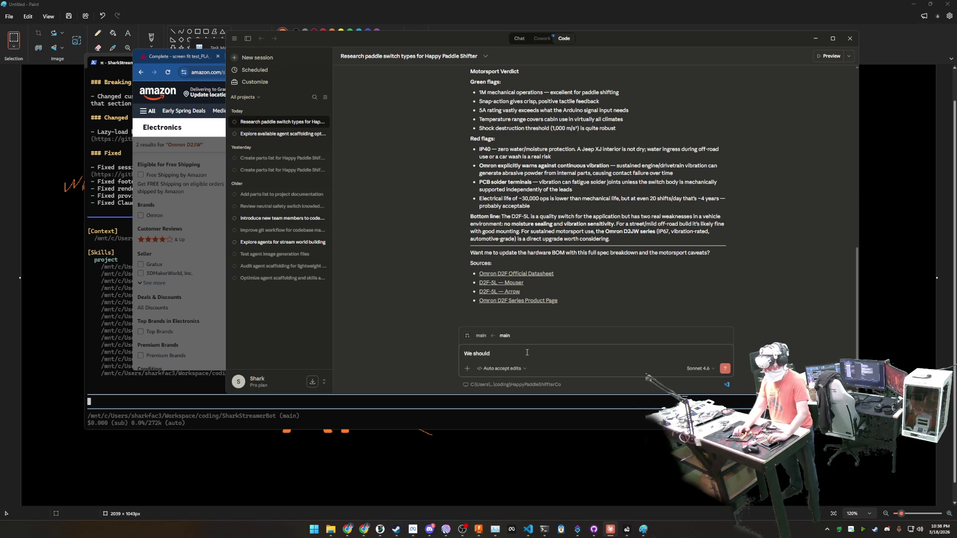
text(110% upd)
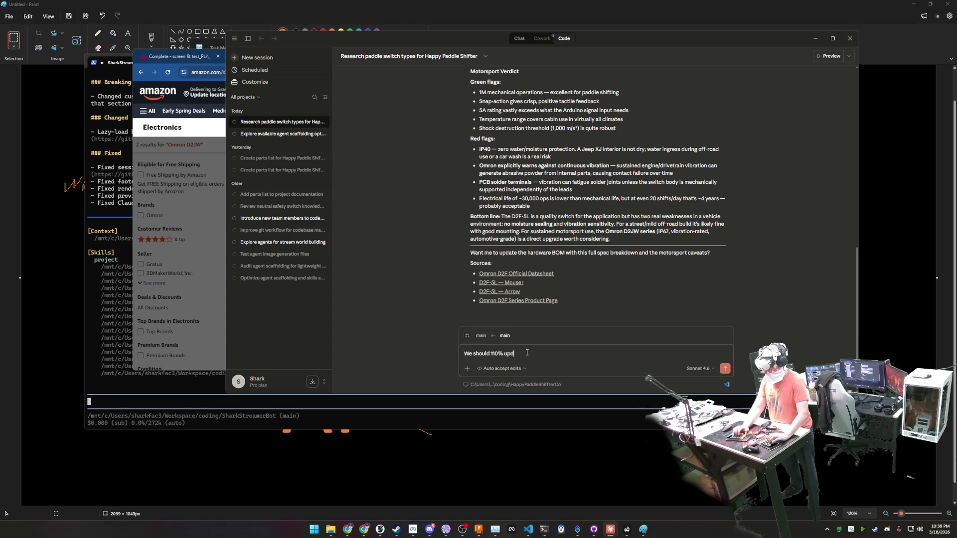
text(ate our BOM)
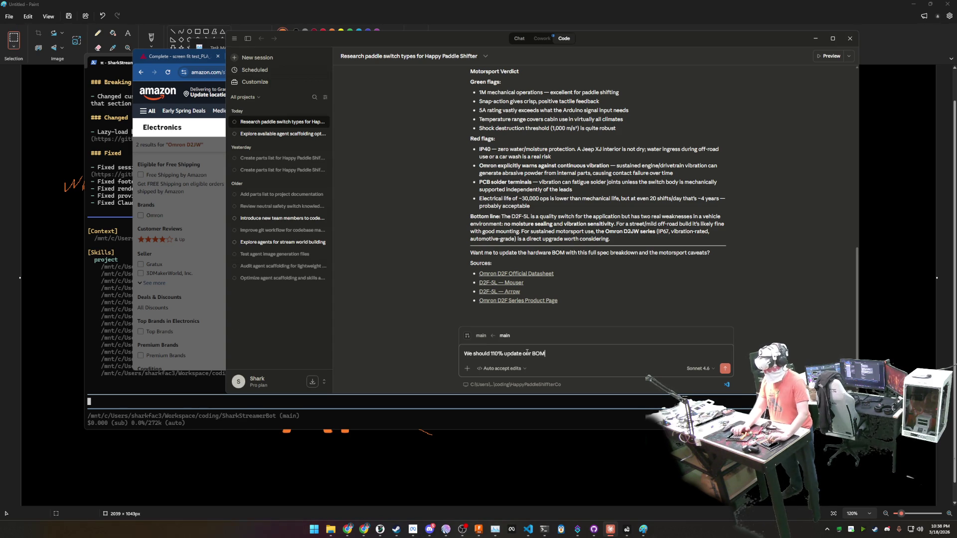
text( with this switch)
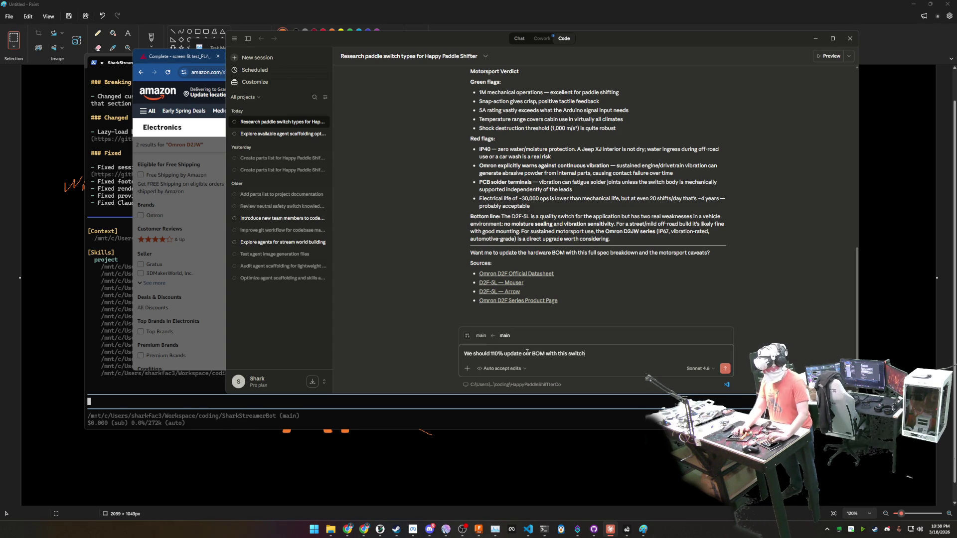
text(. In fact I want)
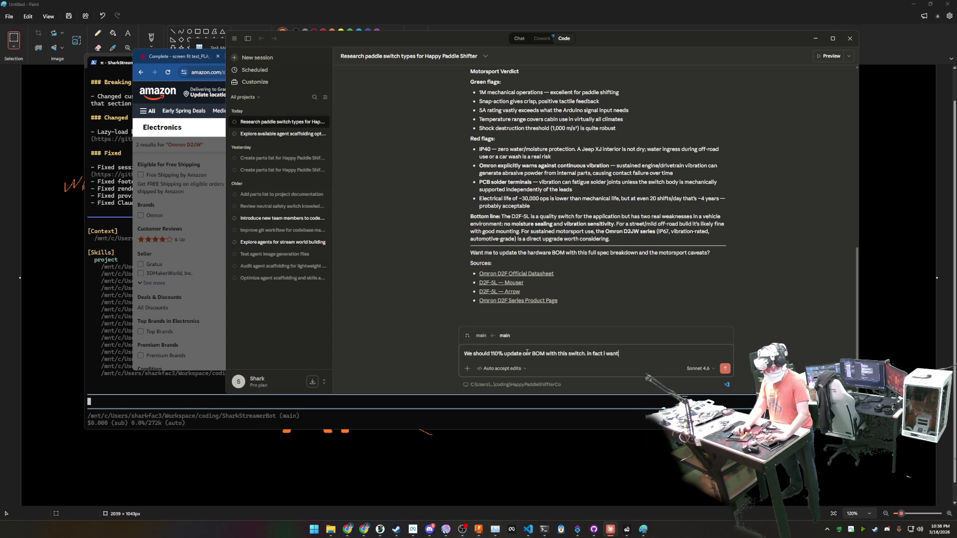
text( all the info )
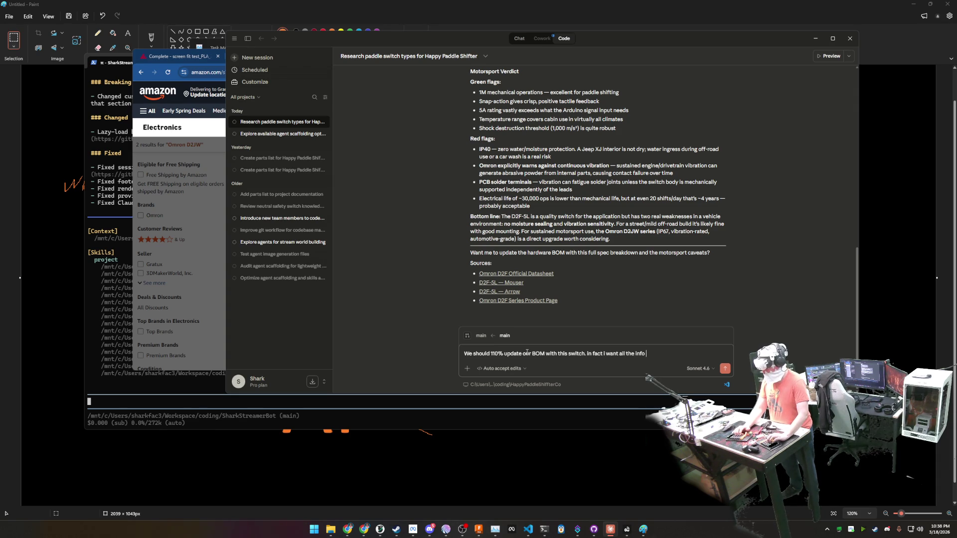
text(about this swit)
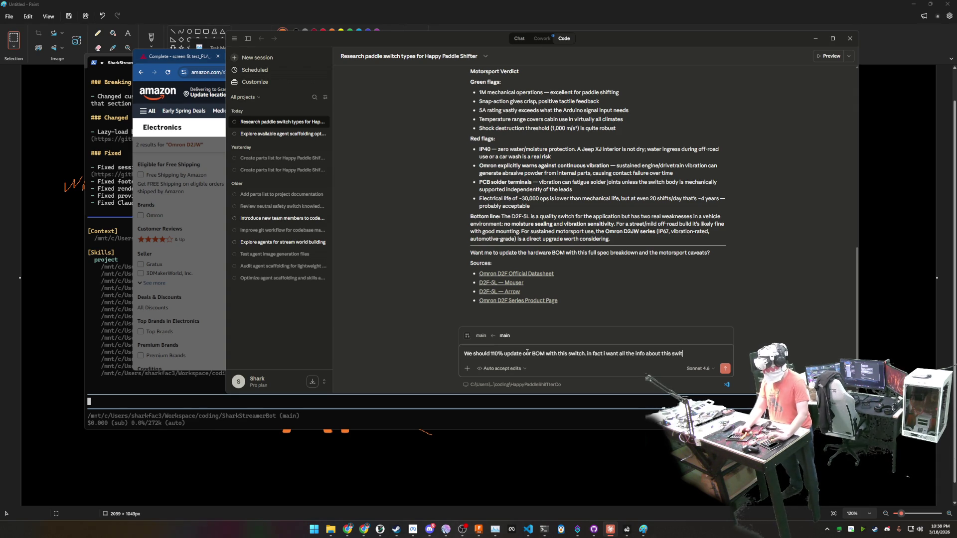
text(ched logged in o)
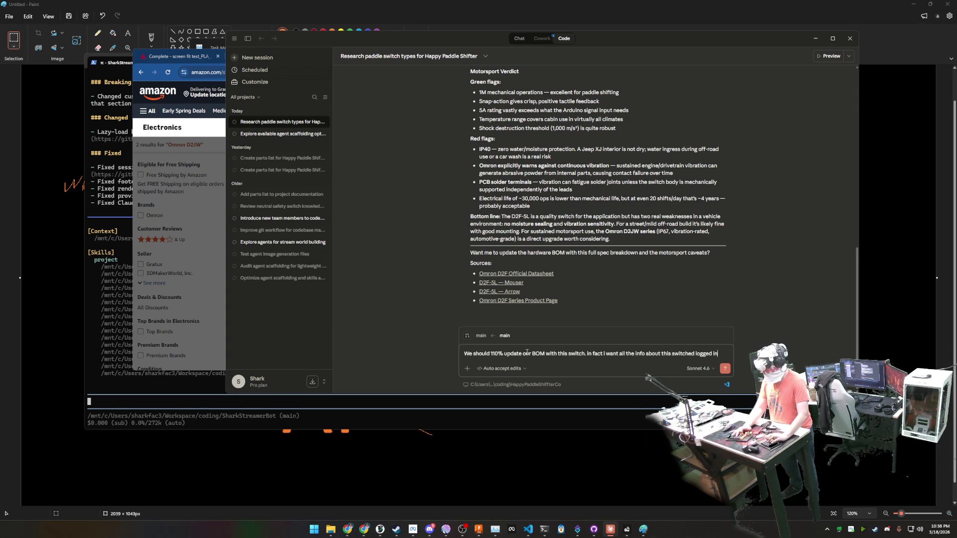
text(ur proje)
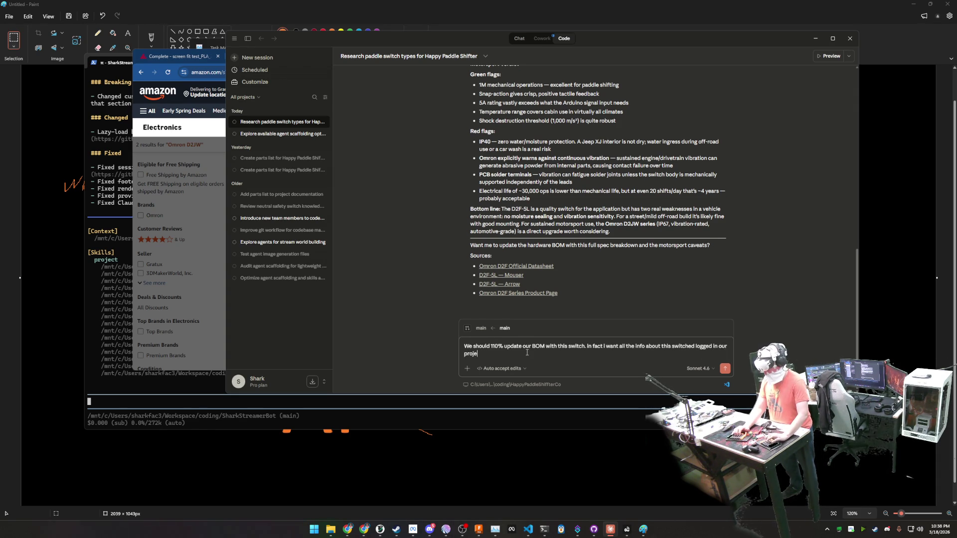
key(BackSpace)
key(BackSpace)
key(BackSpace)
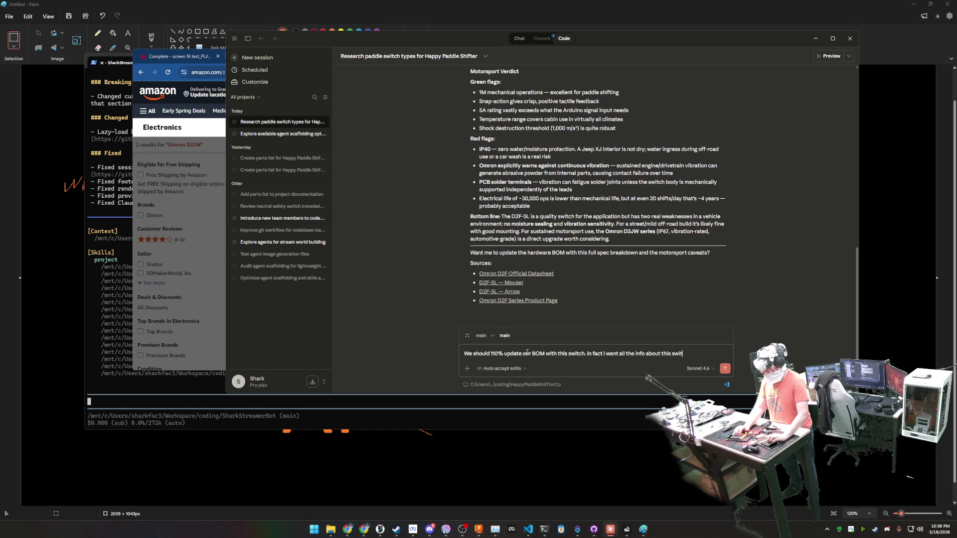
text(neede)
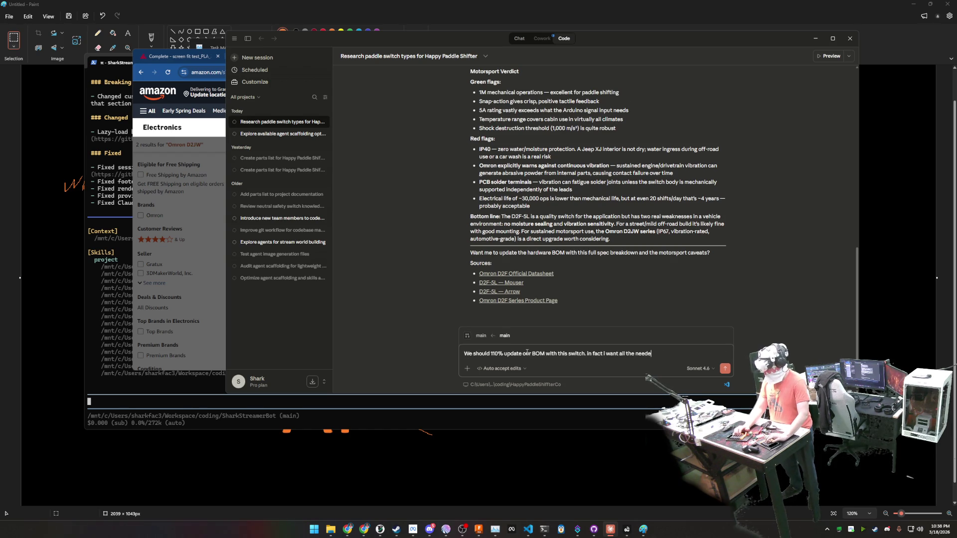
text(d info for our)
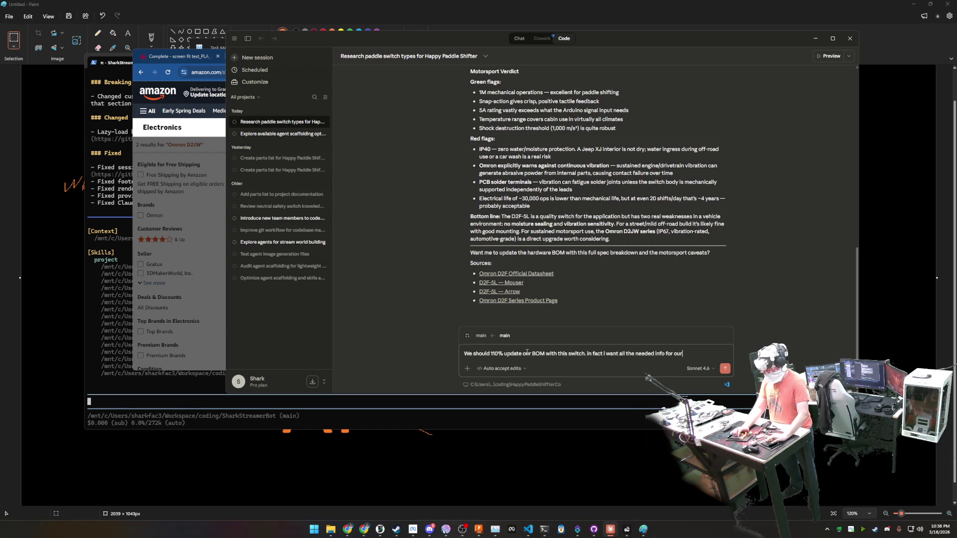
text( projecdt)
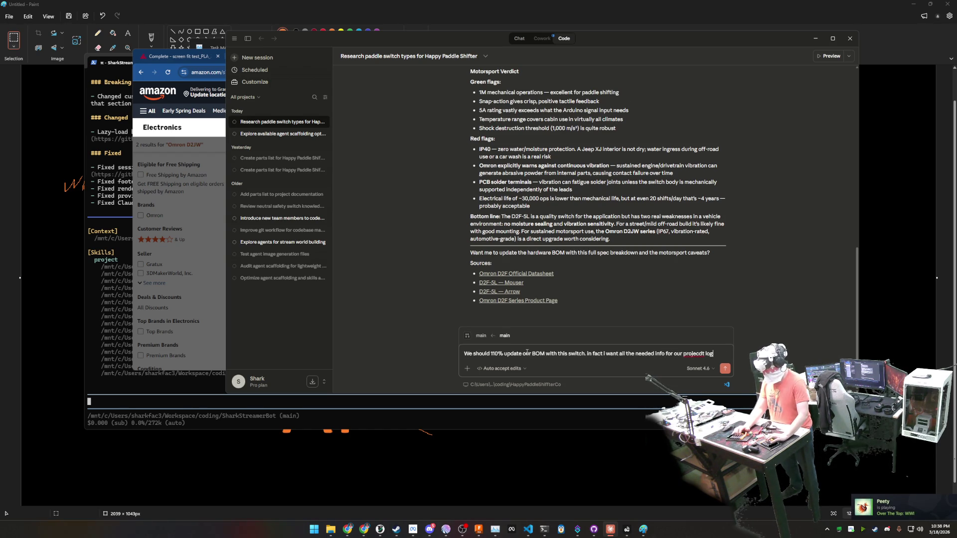
text(logged)
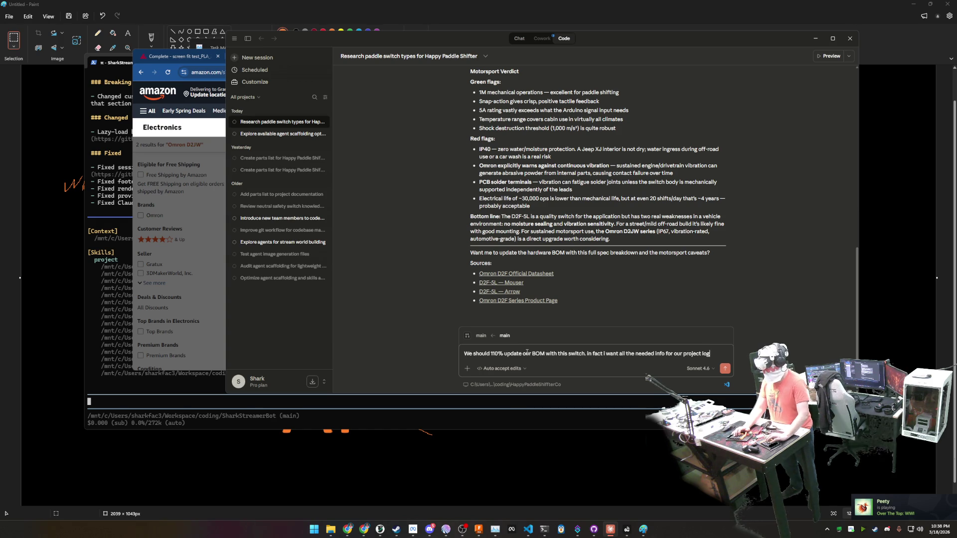
text(. At so)
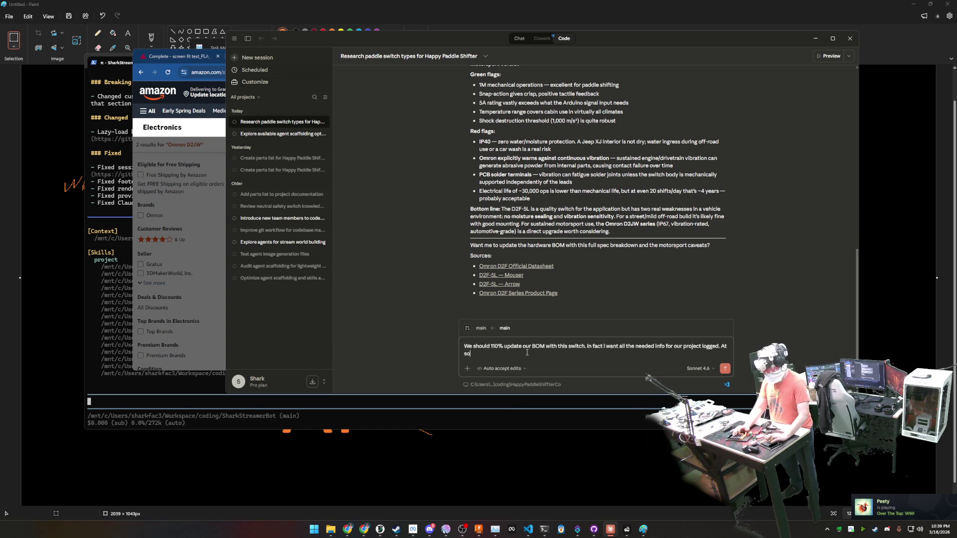
text(me point we might)
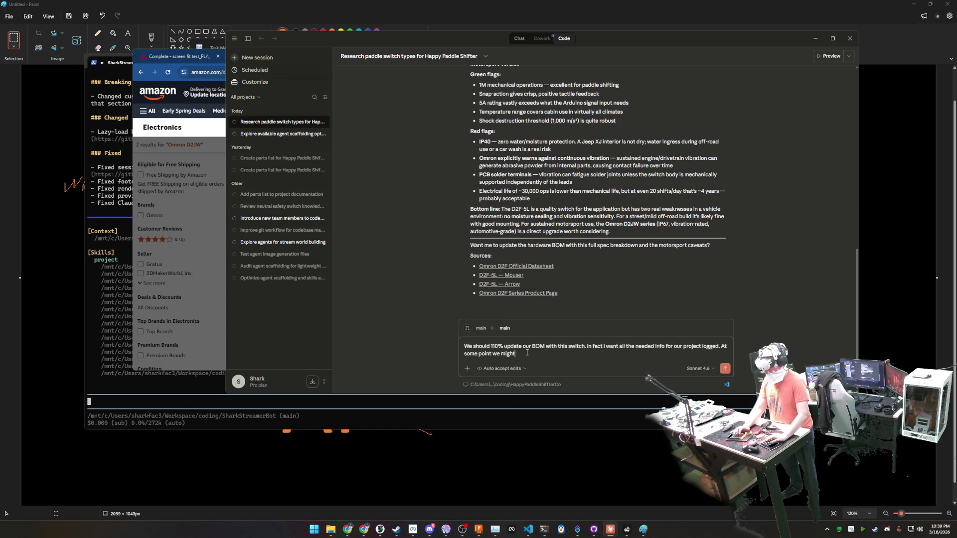
text( ev w)
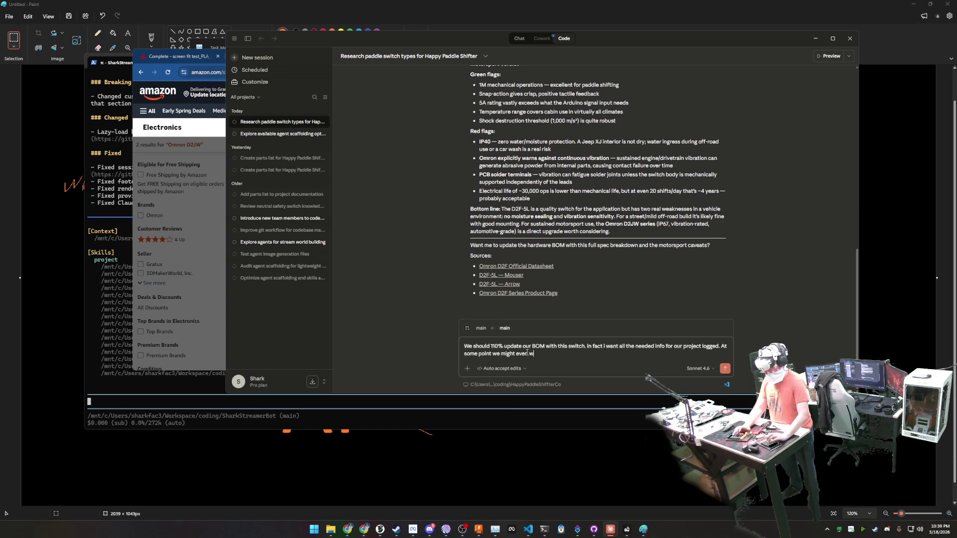
text(t a li)
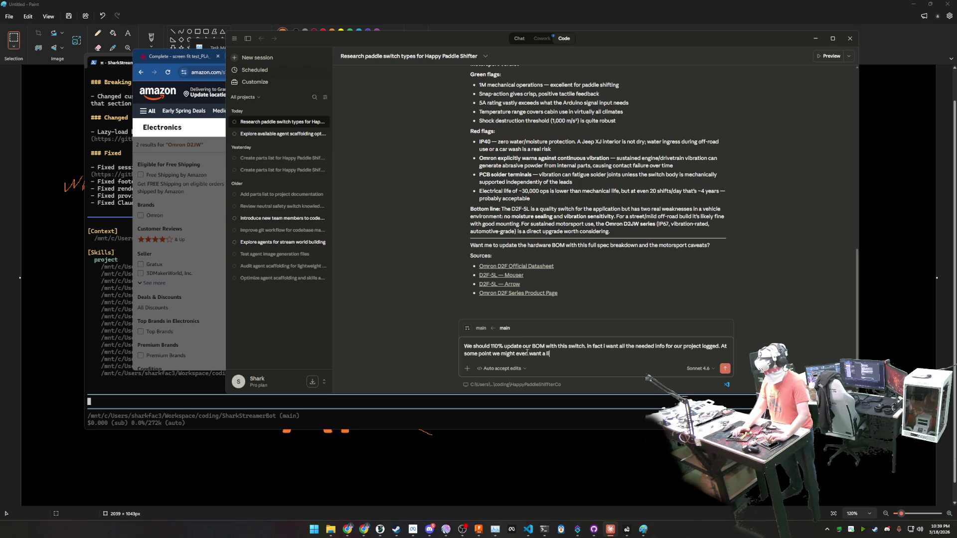
text(st of diff)
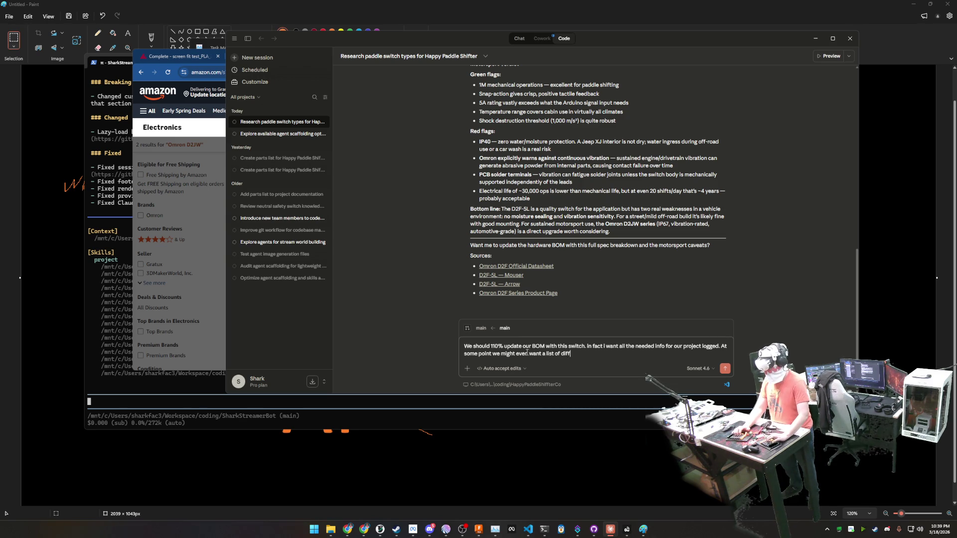
text(erent possible )
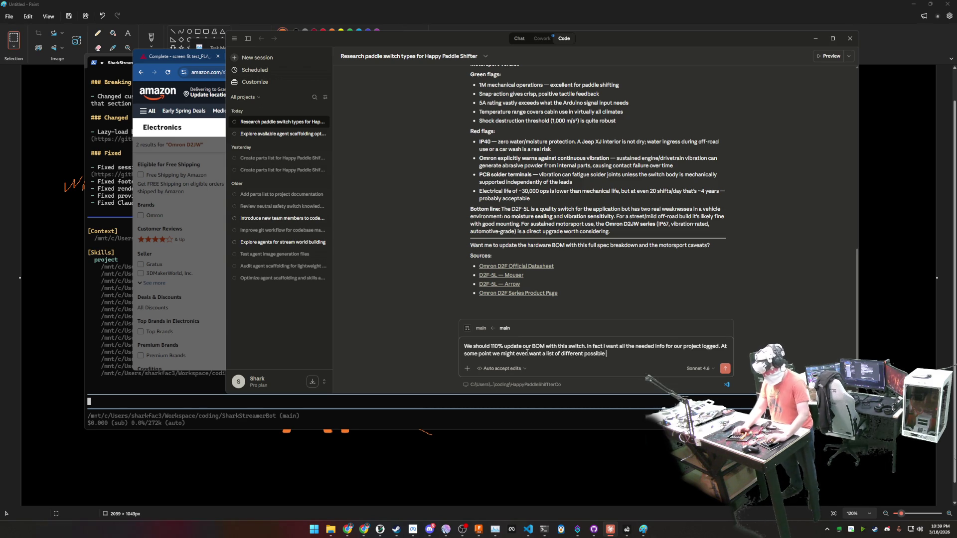
text(switches.)
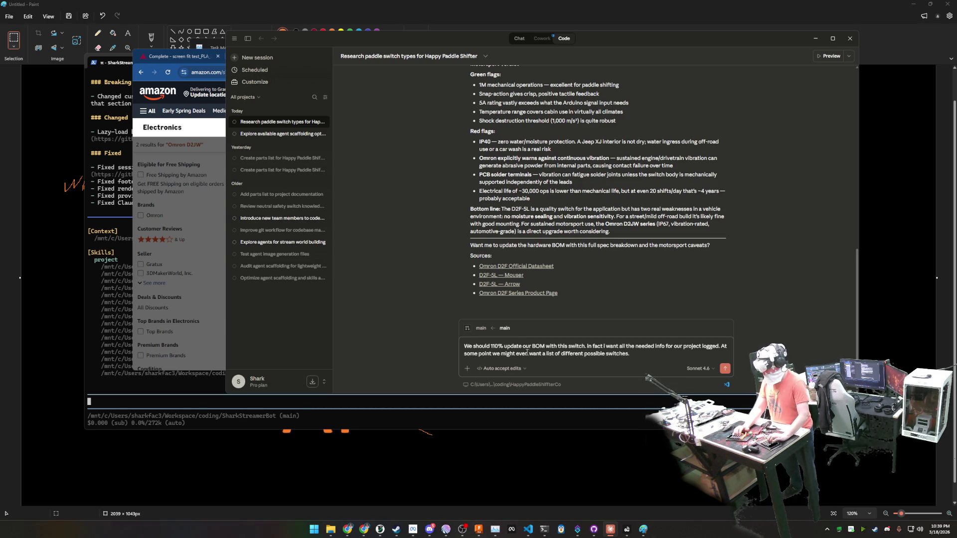
key(Return)
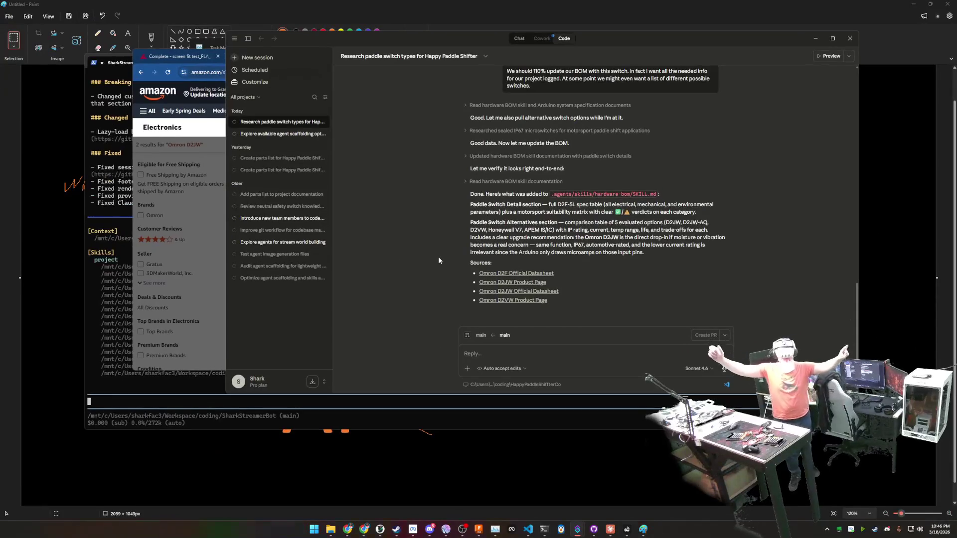
Orbit, zoom and pan around the Ultrawide 11.9in Touch Screen Mount model in Fusion, then bring Claude back in front.
click(480, 528)
mouse_move(523, 449)
shift+middle_down()
mouse_move(532, 397)
mouse_move(547, 404)
mouse_move(525, 371)
mouse_move(543, 372)
shift+middle_up()
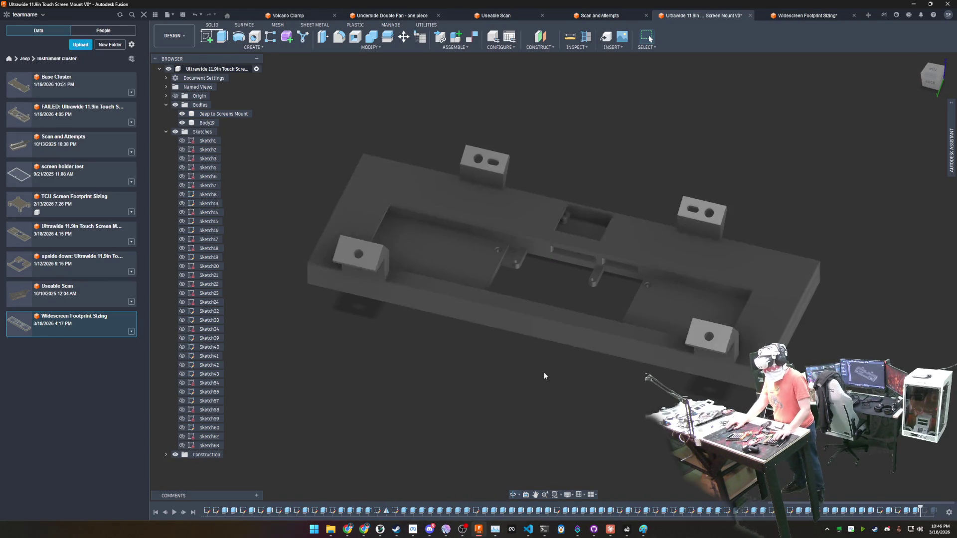
scroll(567, 265, up, 5)
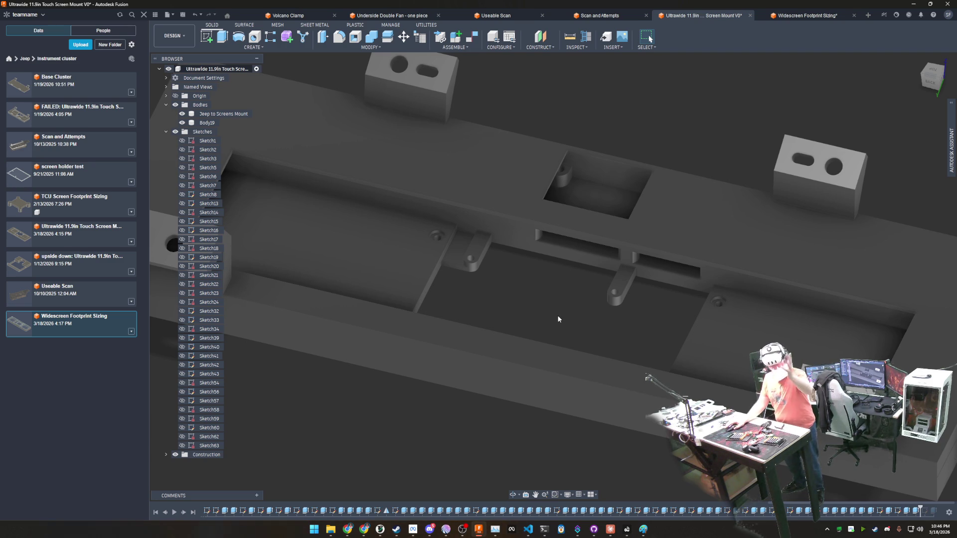
scroll(552, 327, down, 5)
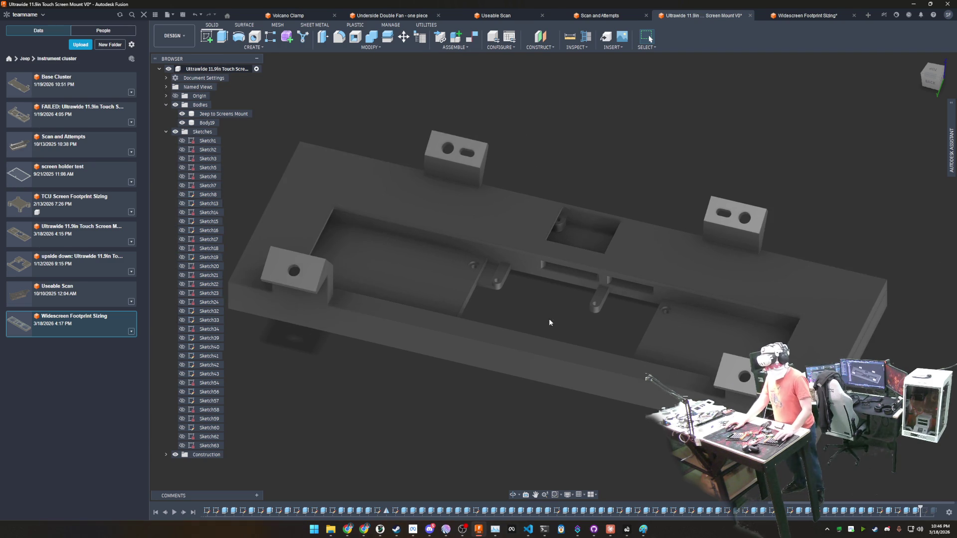
shift+middle_drag(548, 323, 578, 269)
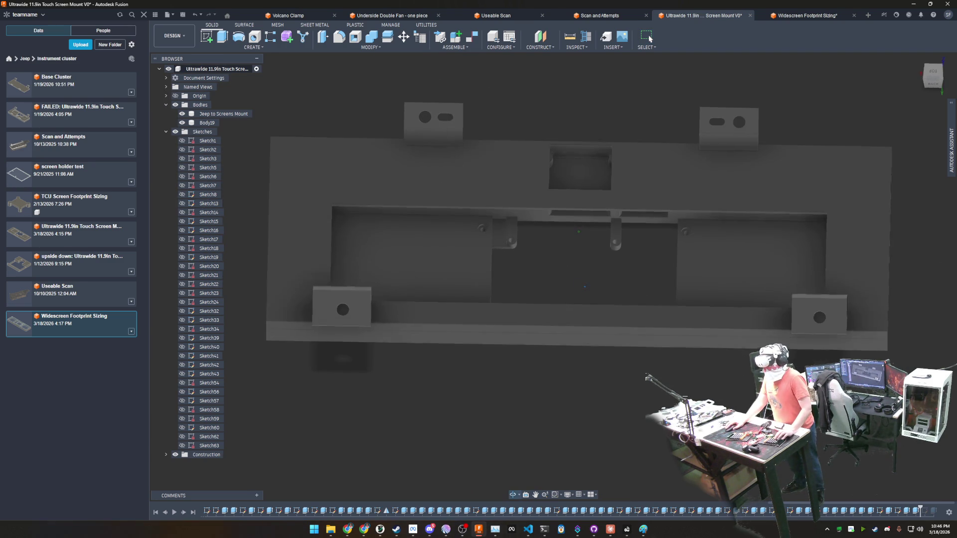
scroll(561, 256, up, 3)
scroll(573, 246, up, 2)
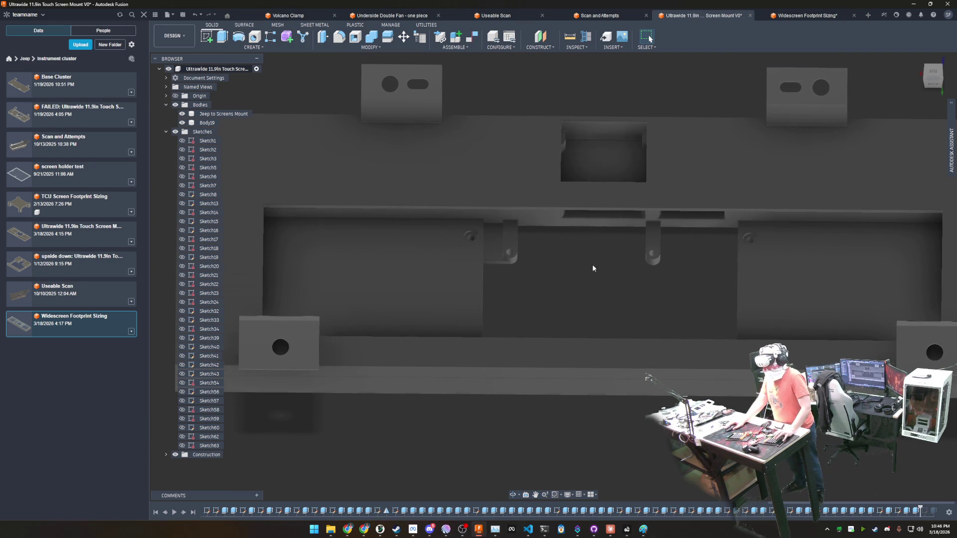
scroll(603, 285, down, 2)
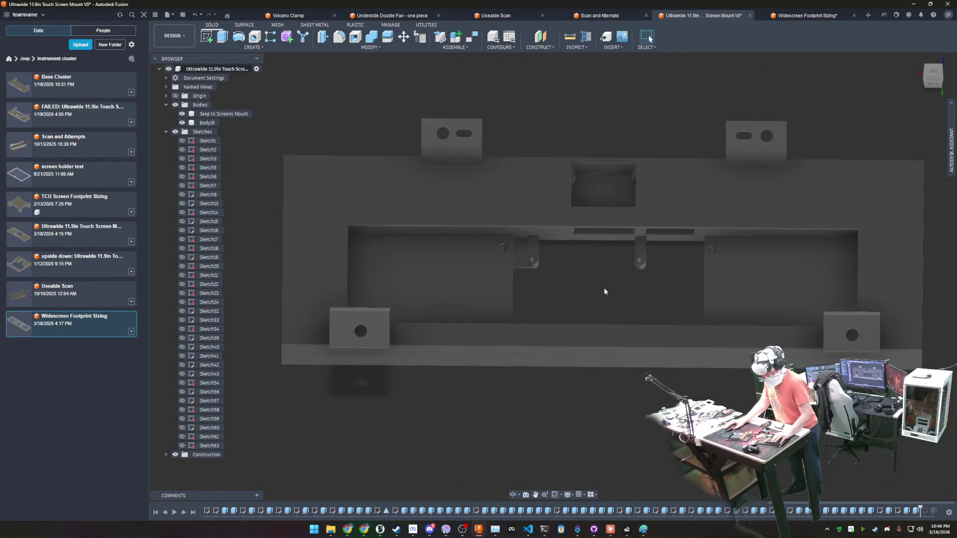
middle_drag(605, 291, 580, 281)
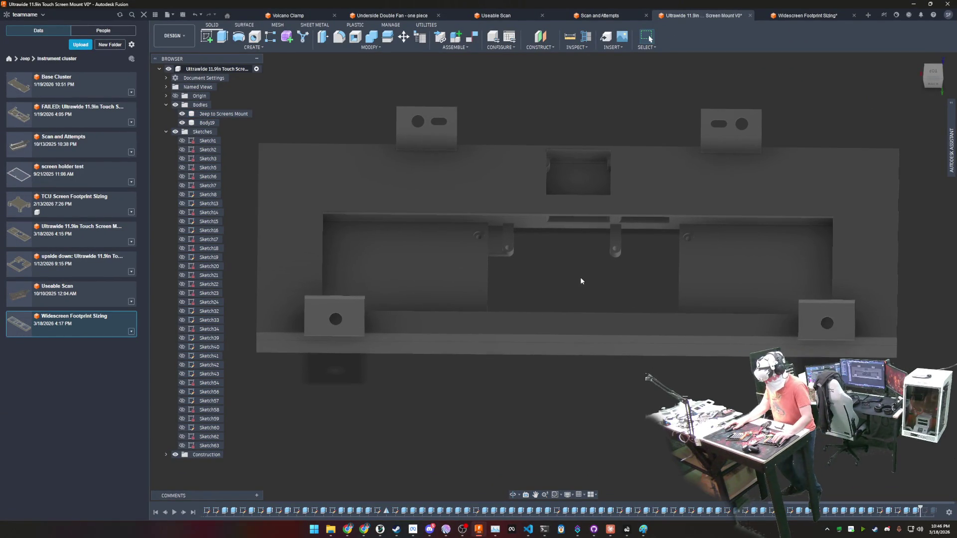
click(620, 485)
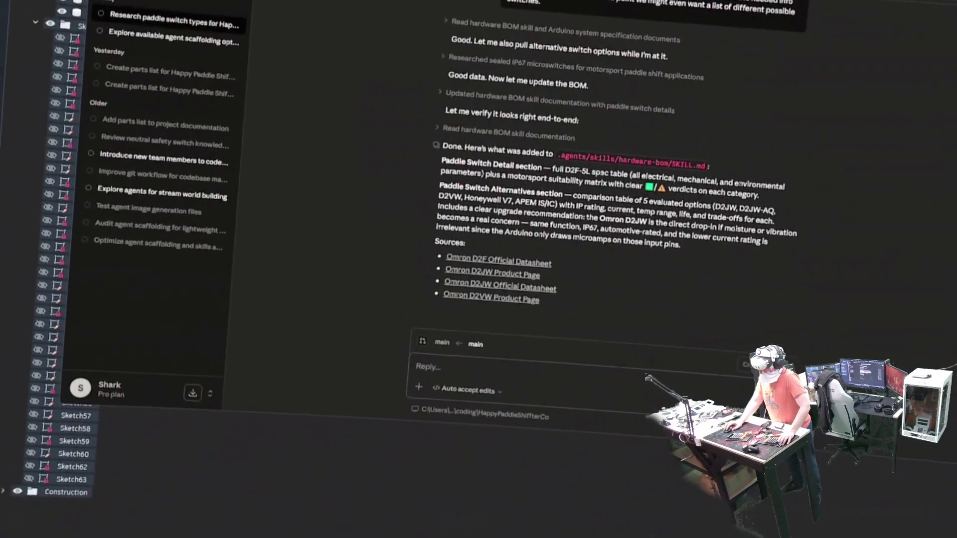
Highlight 'full D2F-5L' in the reply's Paddle Switch Detail line.
drag(508, 198, 550, 199)
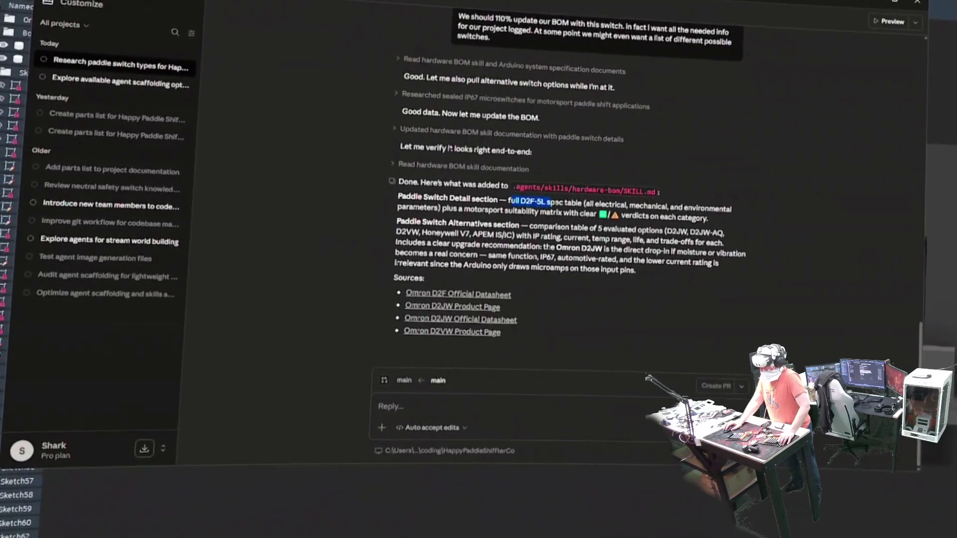